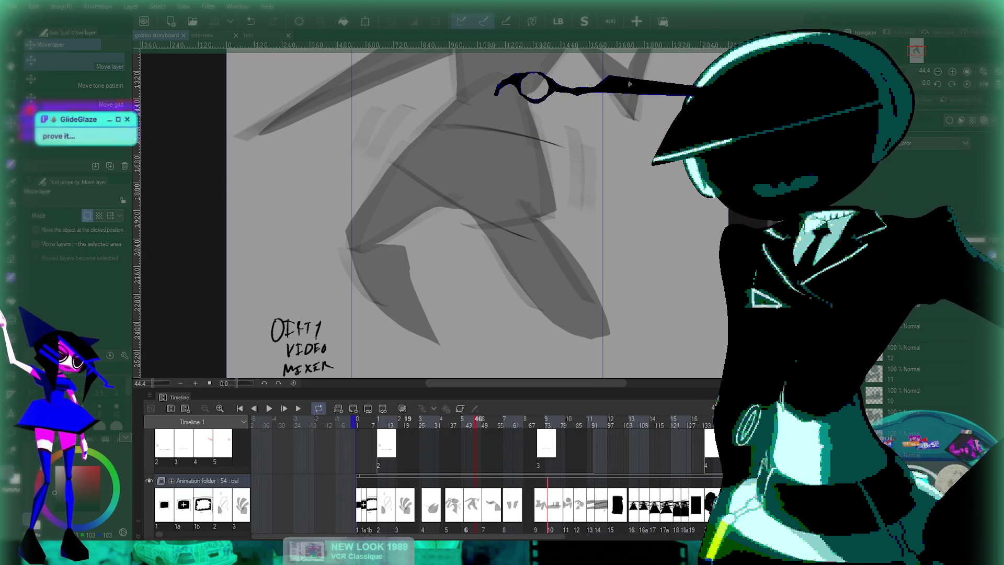
# - Play the gobbo storyboard, scroll the timeline, and play on to frame 145's megaphone shot
pyautogui.press('space')
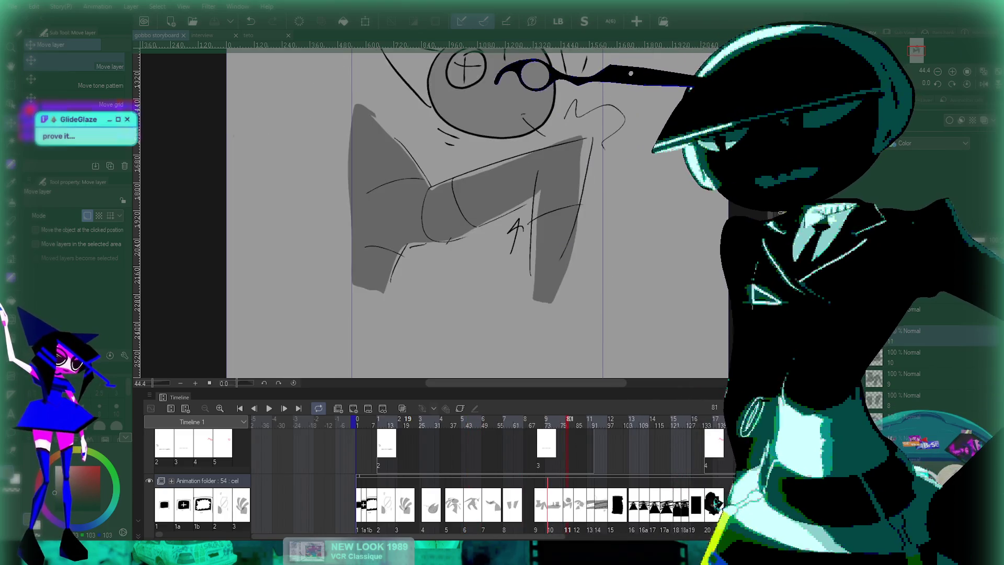
pyautogui.hscroll(5, 464, 476)
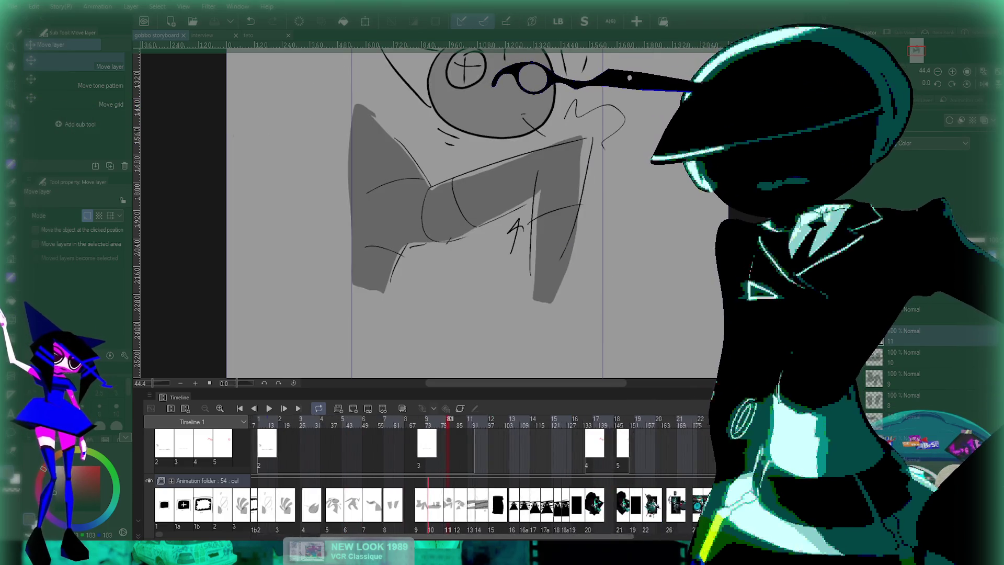
pyautogui.press('space')
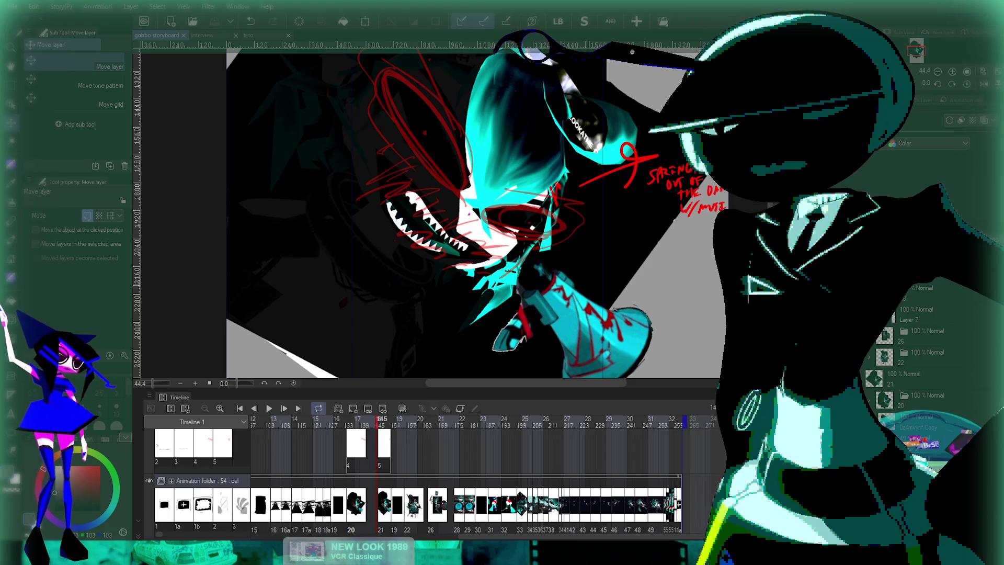
# - Zoom the canvas in and out while playback runs to frame 211's spiked-collar close-up
pyautogui.scroll(5, 576, 313)
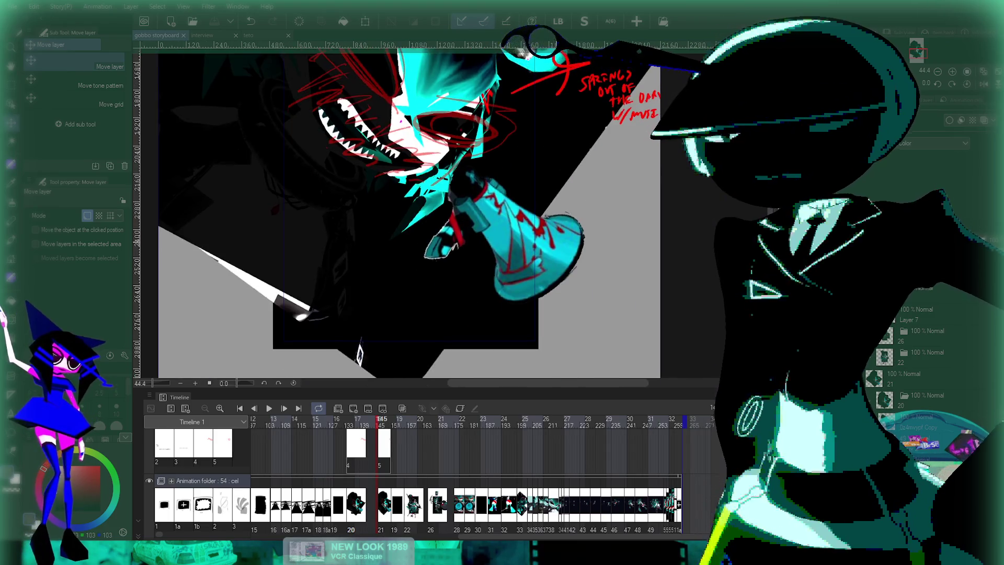
pyautogui.scroll(2, 471, 209)
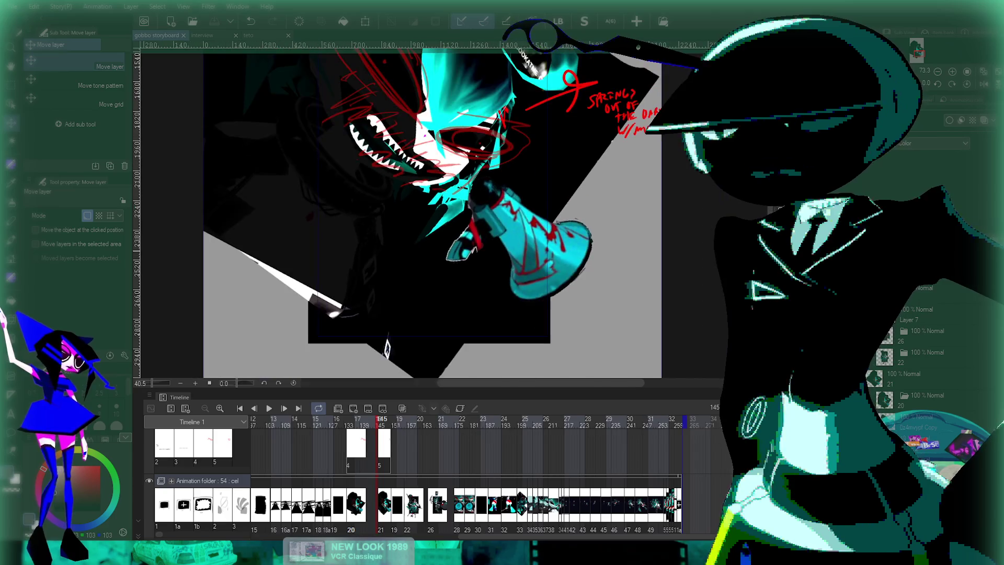
pyautogui.scroll(-2, 382, 373)
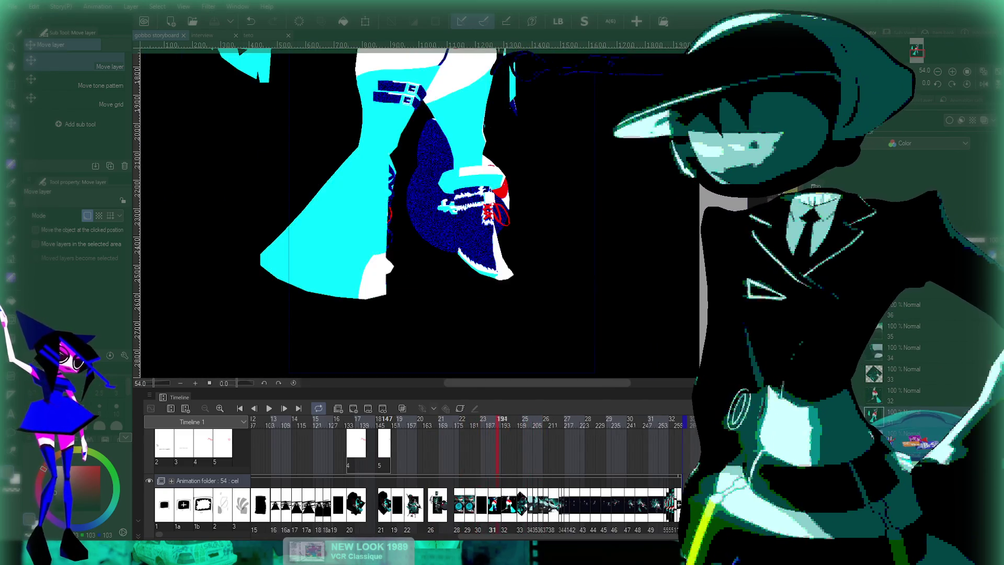
pyautogui.scroll(-5, 515, 209)
pyautogui.scroll(4, 549, 209)
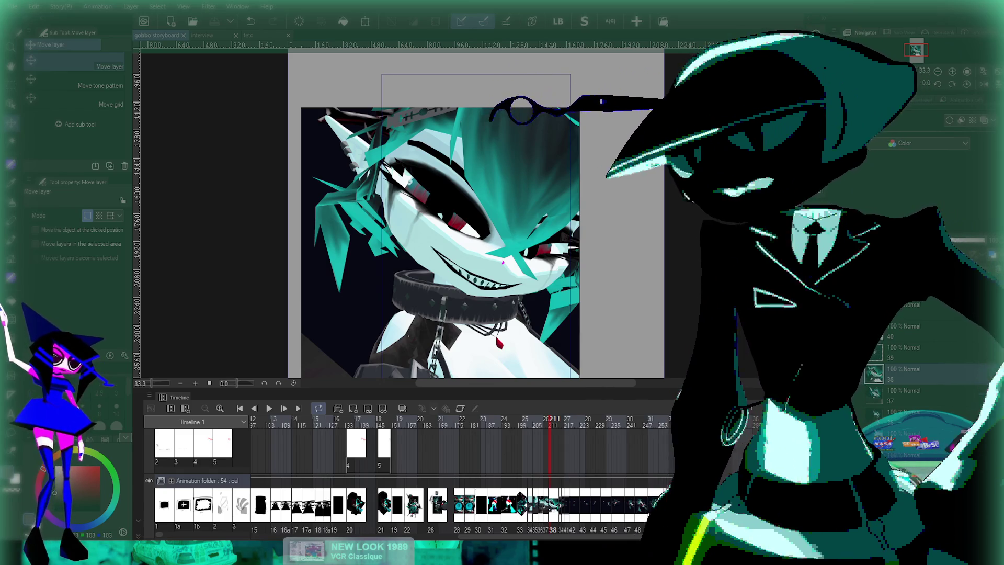
# - Switch to the interview sketch document, deleting and then restoring the left seated figure
pyautogui.hotkey('ctrl', 'Tab')
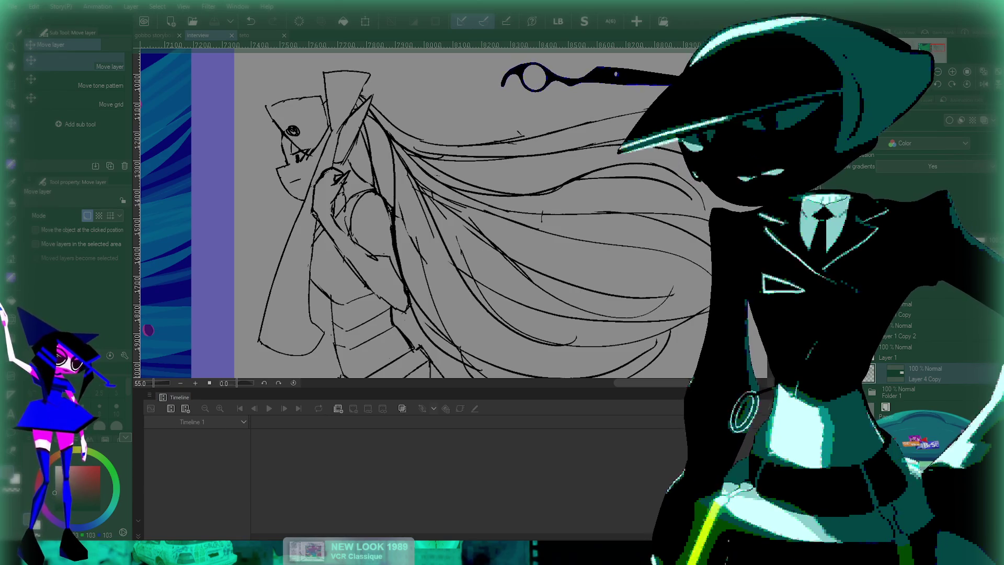
pyautogui.scroll(-10, 408, 209)
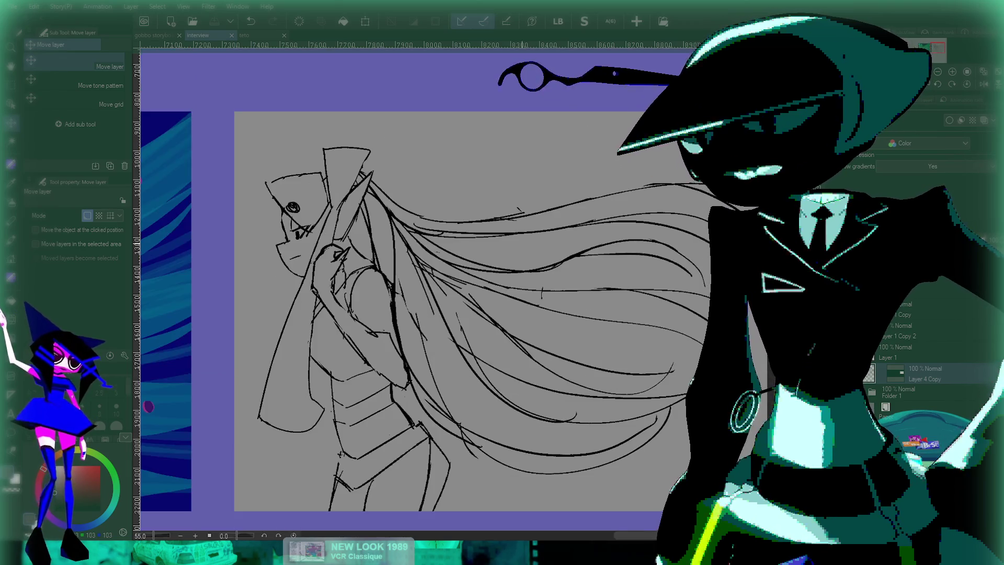
pyautogui.scroll(5, 339, 283)
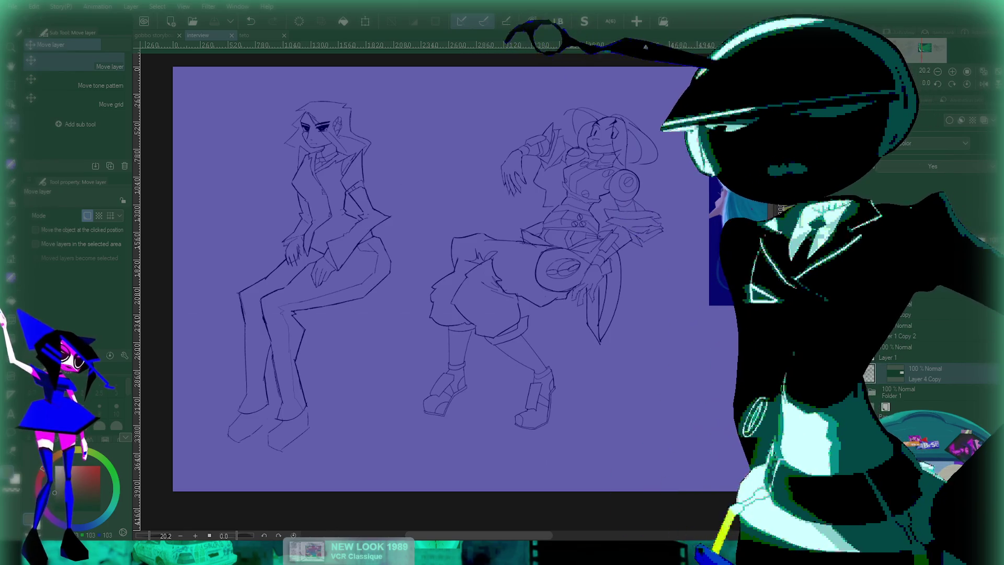
pyautogui.press('Delete')
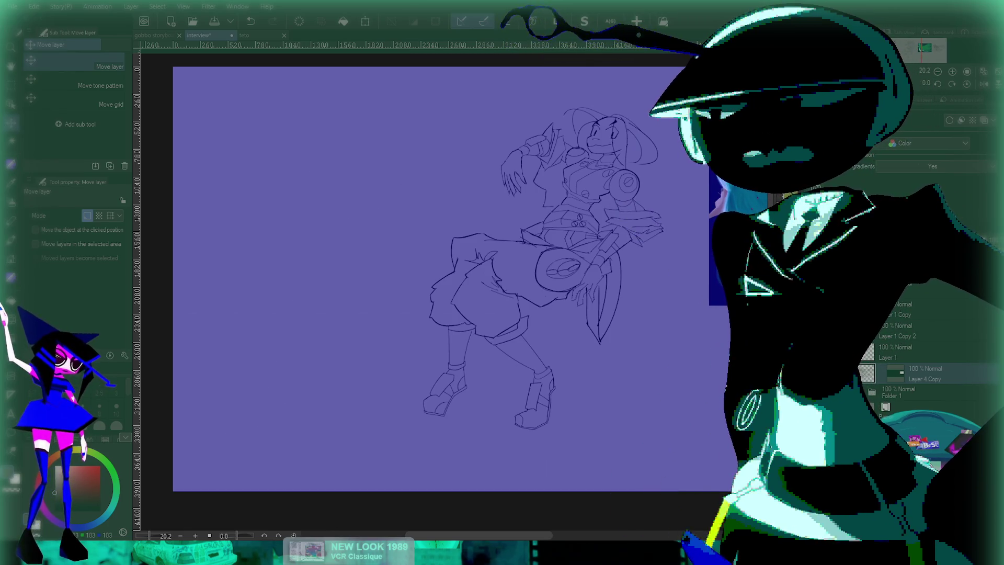
pyautogui.hotkey('ctrl', 'z')
pyautogui.hotkey('ctrl', 'z')
# - Zoom across the page to inspect the left figure, then the right figure's torso and legs
pyautogui.hotkey('ctrl', '+')
pyautogui.hotkey('ctrl', '+')
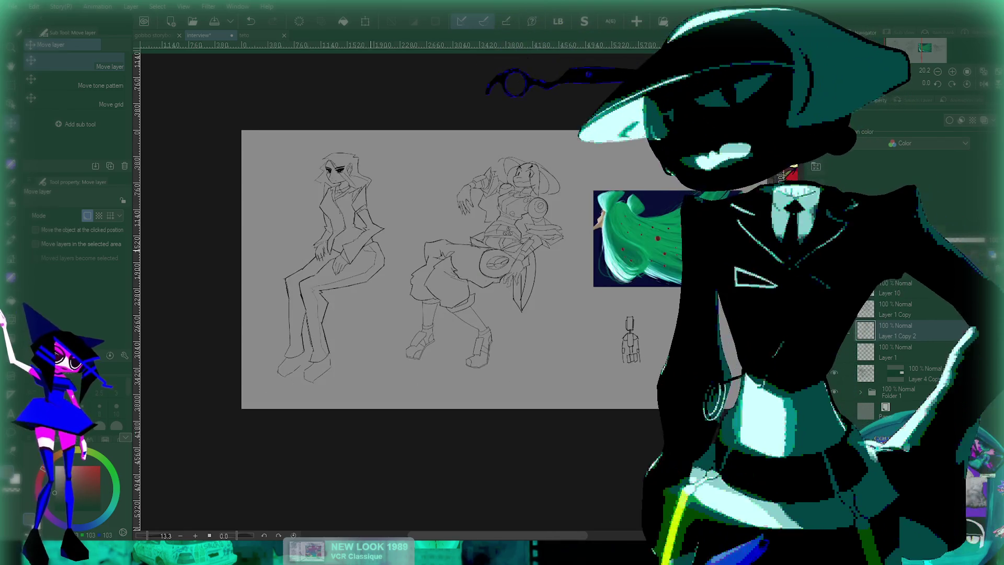
pyautogui.hotkey('ctrl', '-')
pyautogui.hotkey('ctrl', '-')
pyautogui.hotkey('ctrl', '-')
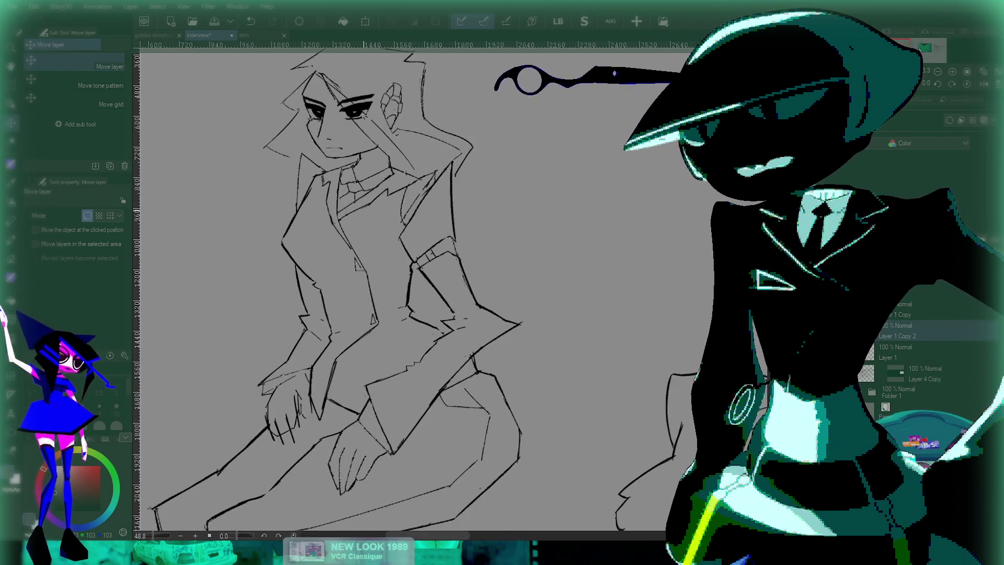
pyautogui.hotkey('ctrl', '+')
pyautogui.hotkey('ctrl', '+')
pyautogui.hotkey('ctrl', '+')
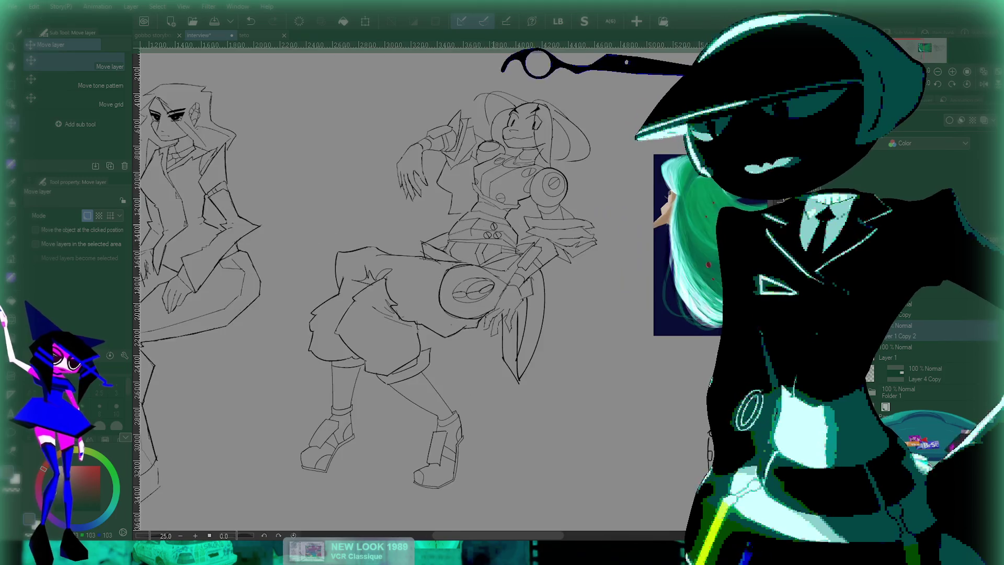
pyautogui.hotkey('ctrl', '+')
pyautogui.hotkey('ctrl', '+')
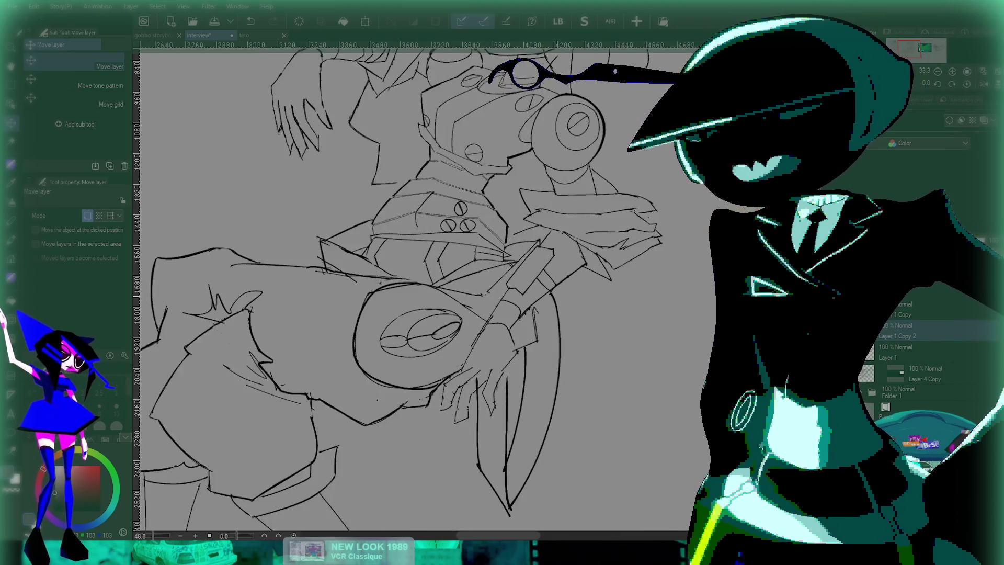
pyautogui.hotkey('ctrl', '-')
pyautogui.hotkey('ctrl', '-')
pyautogui.hotkey('ctrl', '-')
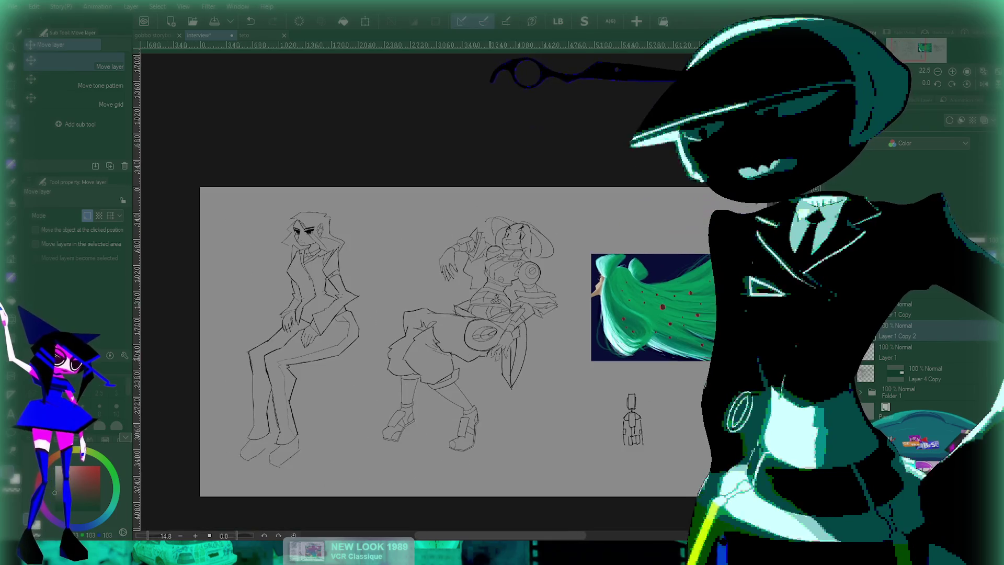
pyautogui.hotkey('ctrl', '+')
pyautogui.hotkey('ctrl', '+')
pyautogui.scroll(-3, 617, 74)
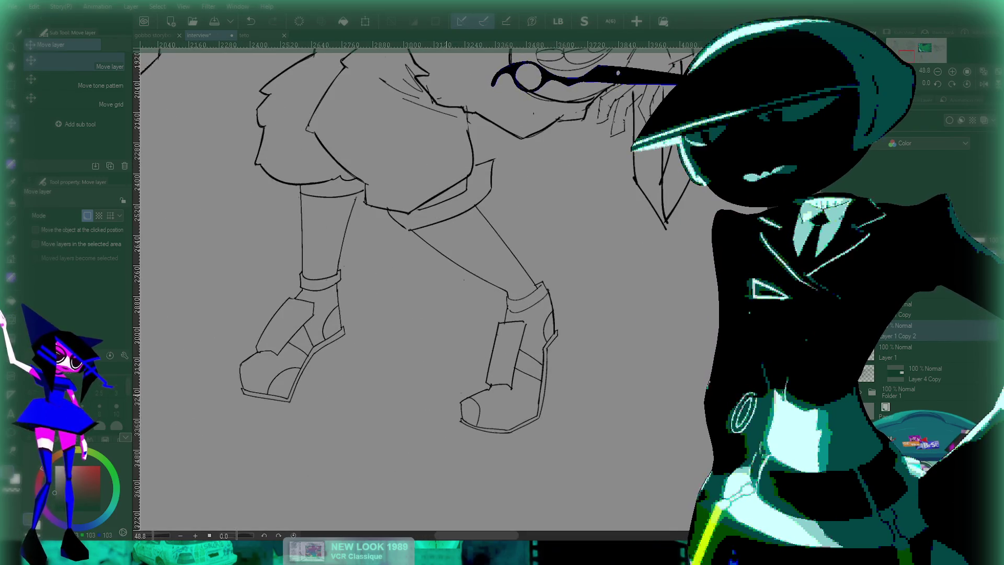
pyautogui.scroll(-2, 617, 73)
pyautogui.scroll(1, 617, 76)
pyautogui.hotkey('ctrl', '+')
pyautogui.hotkey('ctrl', '+')
pyautogui.hotkey('ctrl', '+')
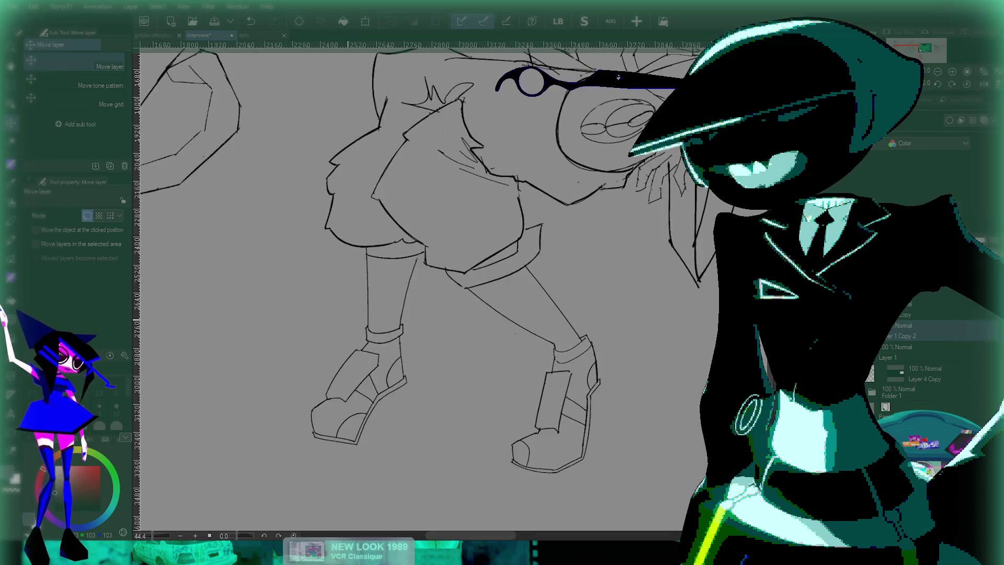
pyautogui.hotkey('ctrl', '-')
pyautogui.hotkey('ctrl', '-')
pyautogui.hotkey('ctrl', '-')
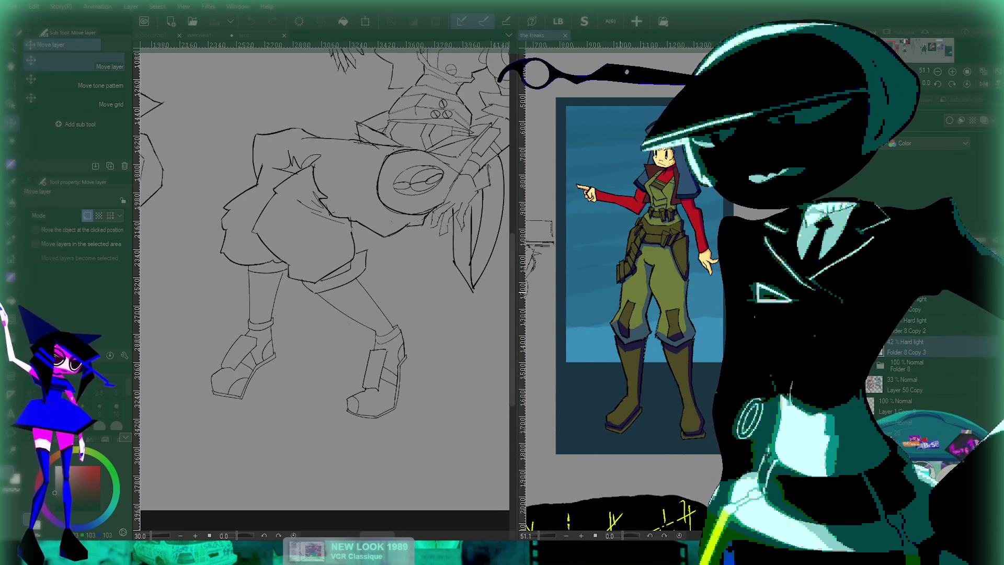
# - Zoom the reference pane onto the red-and-grey BACK POCKET outfit
pyautogui.scroll(-5, 617, 288)
pyautogui.scroll(-3, 622, 303)
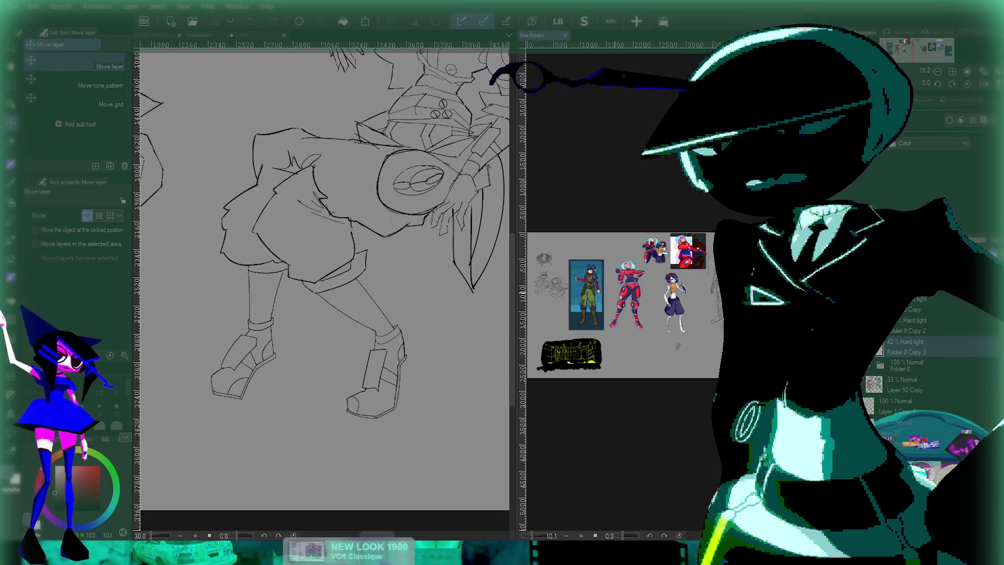
pyautogui.scroll(5, 609, 301)
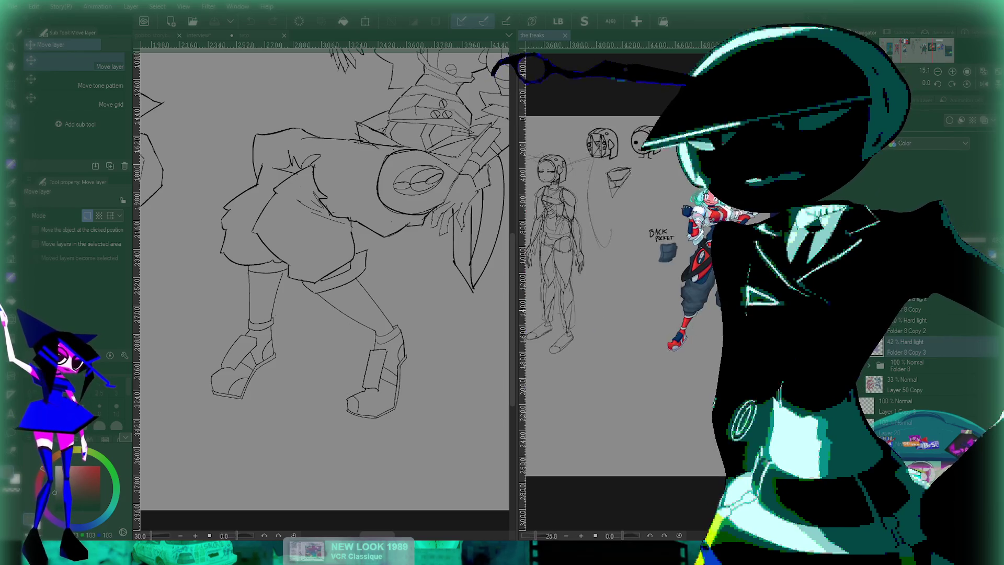
pyautogui.scroll(2, 729, 319)
pyautogui.scroll(-4, 463, 312)
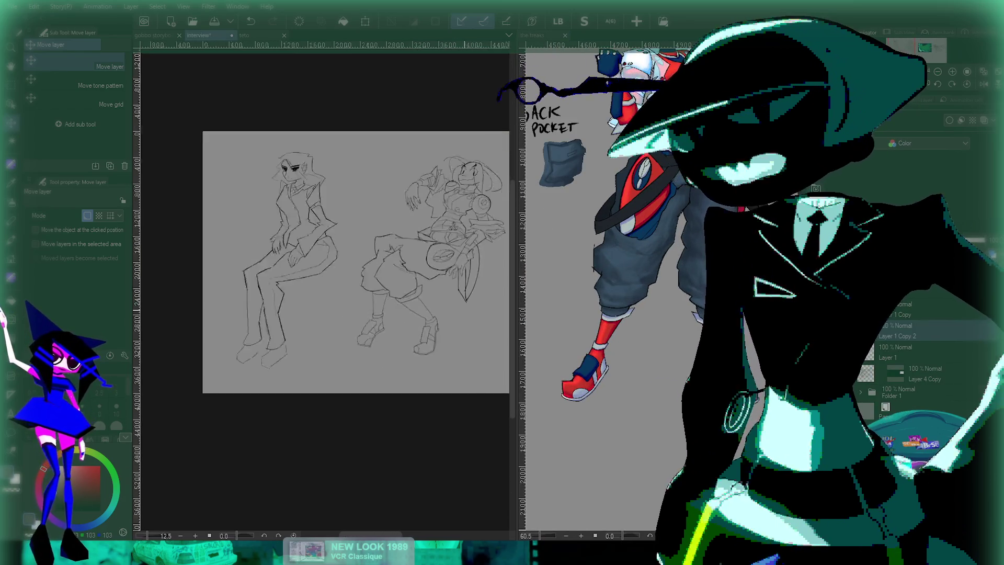
# - Switch to the inking pen with black as the drawing colour
pyautogui.press('p')
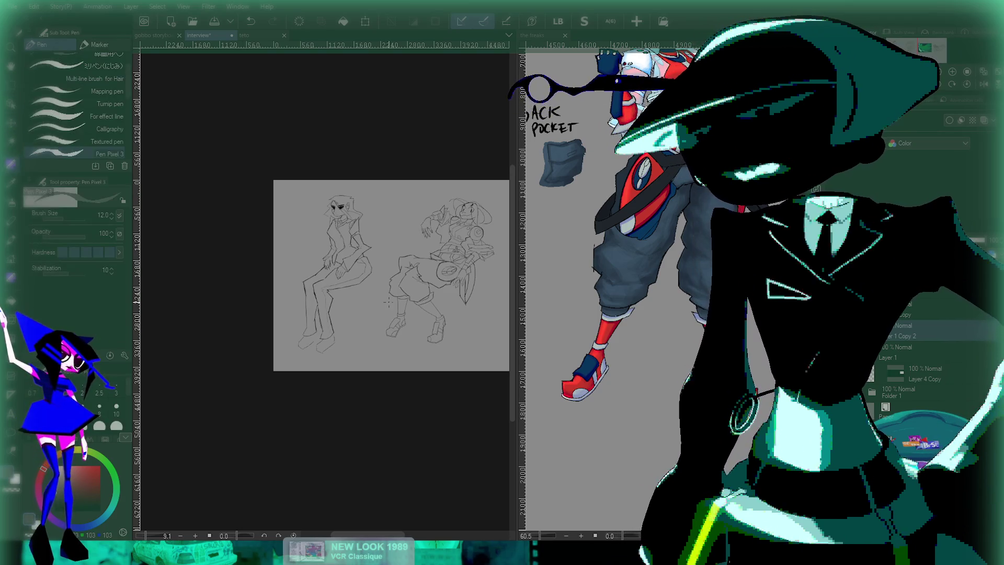
pyautogui.keyDown('alt'); pyautogui.click(531, 105); pyautogui.keyUp('alt')
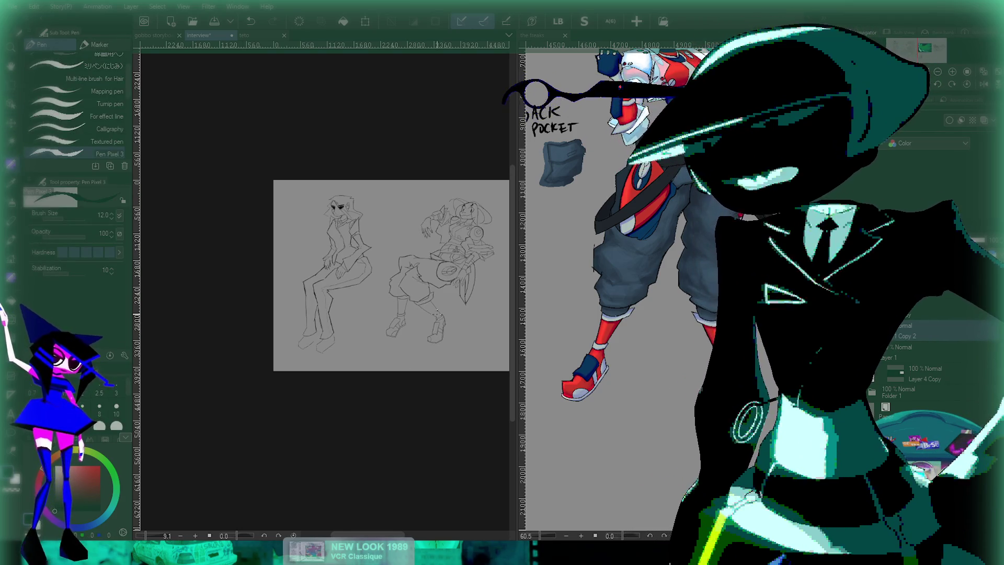
pyautogui.scroll(3, 437, 313)
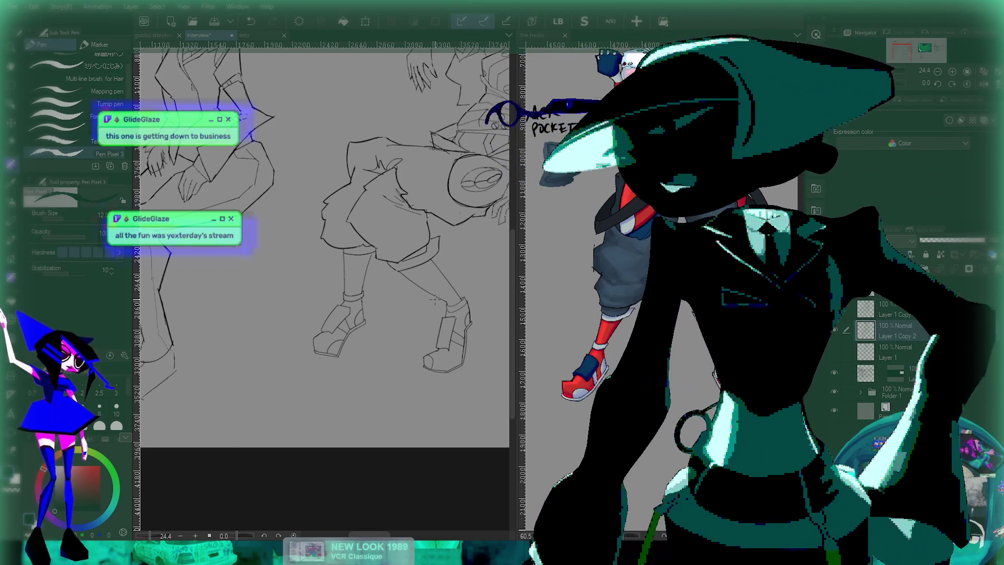
# - Zoom the left canvas onto the feet and the right pane onto the purple-suited character
pyautogui.scroll(-1, 269, 433)
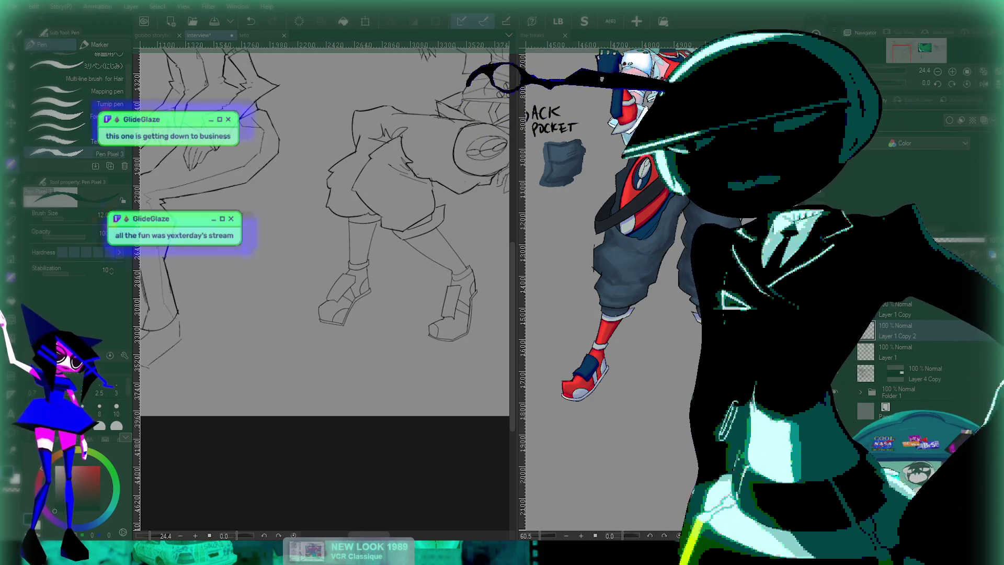
pyautogui.scroll(10, 335, 366)
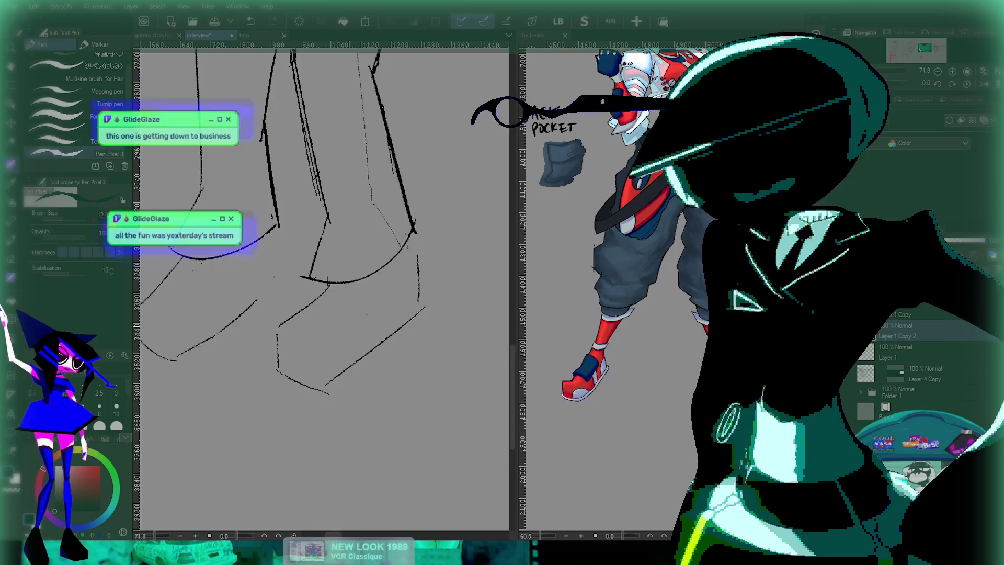
pyautogui.scroll(-8, 325, 288)
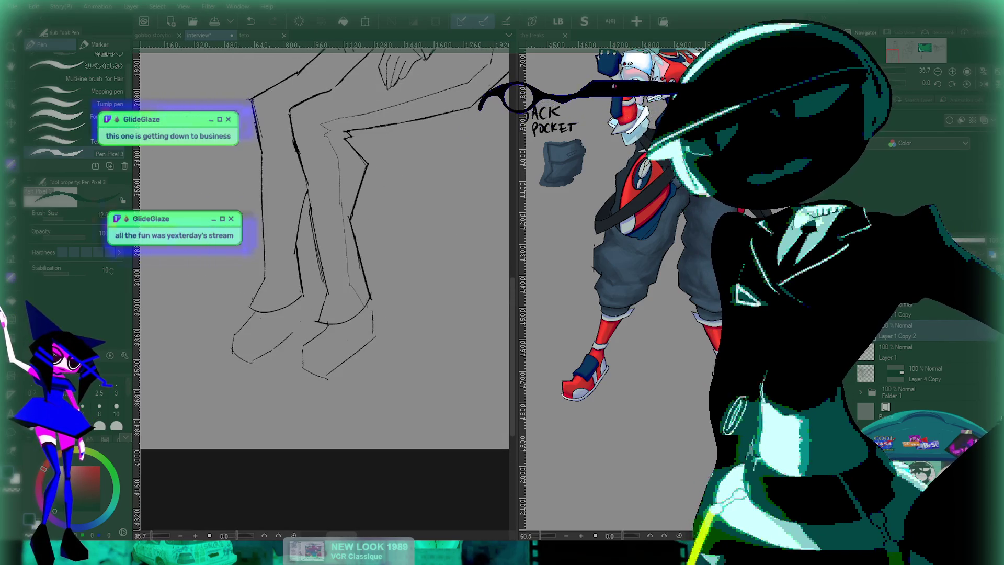
pyautogui.scroll(-6, 617, 287)
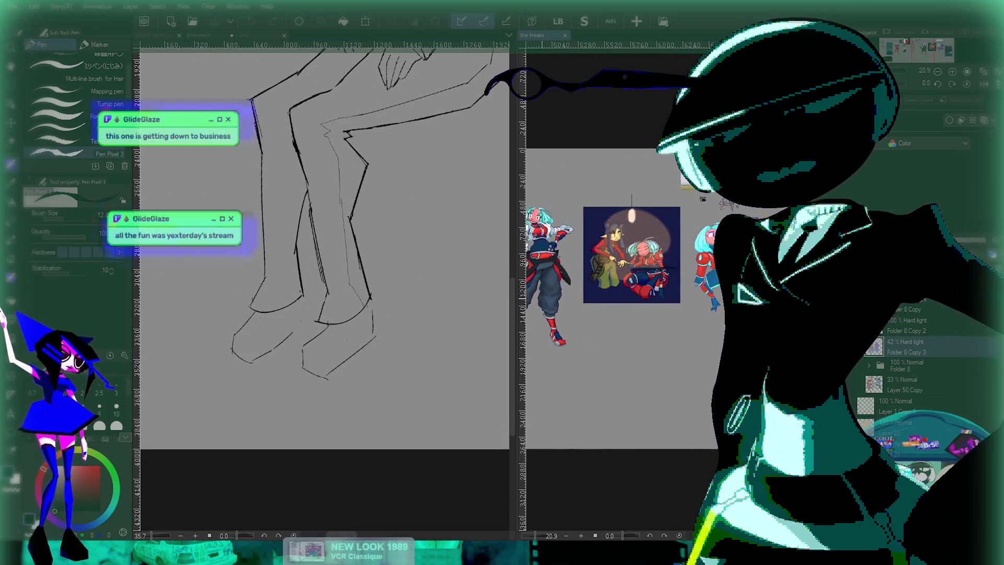
pyautogui.scroll(8, 715, 262)
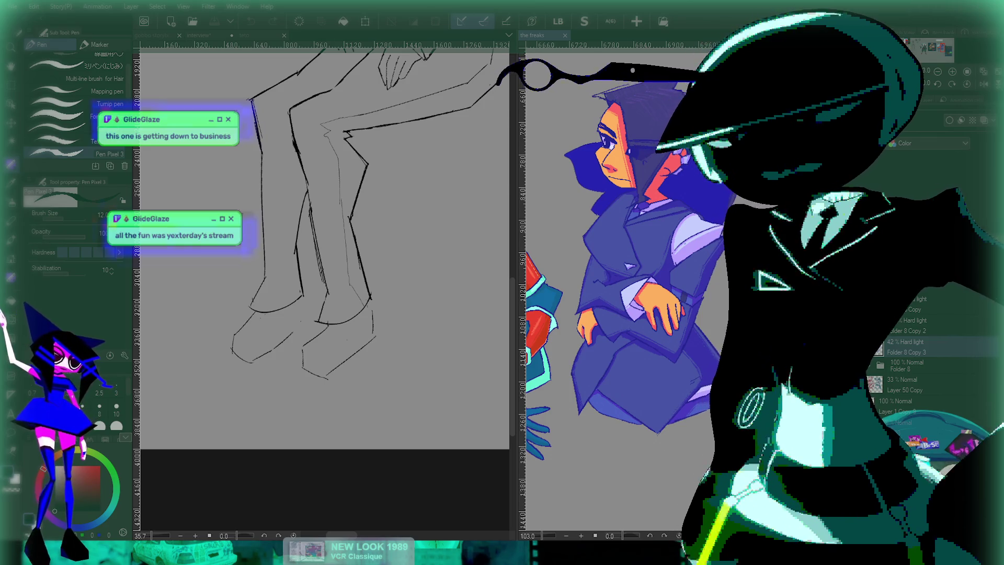
# - Zoom around the standing suited figure on the reference canvas
pyautogui.scroll(2, 627, 328)
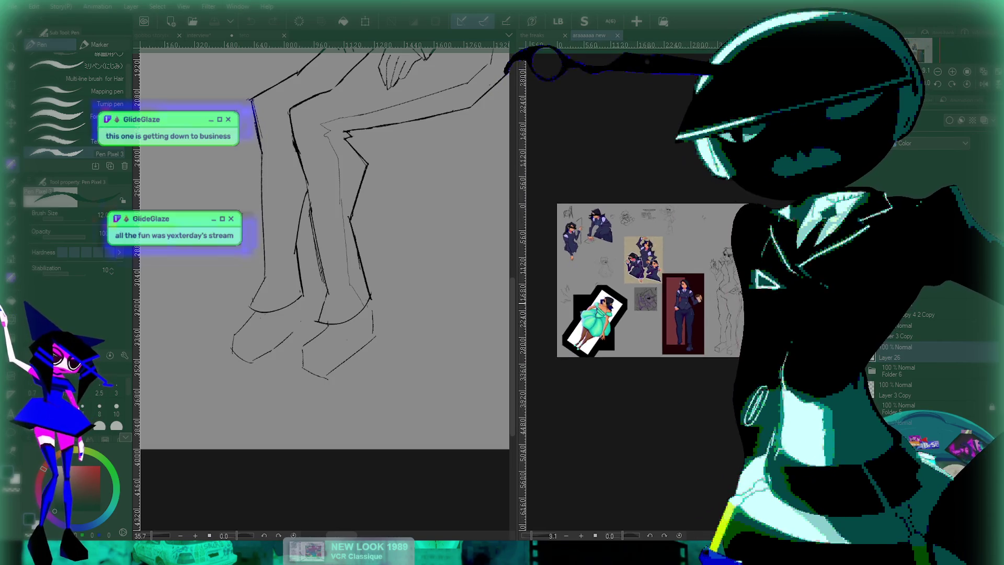
pyautogui.scroll(3, 627, 328)
pyautogui.scroll(5, 707, 219)
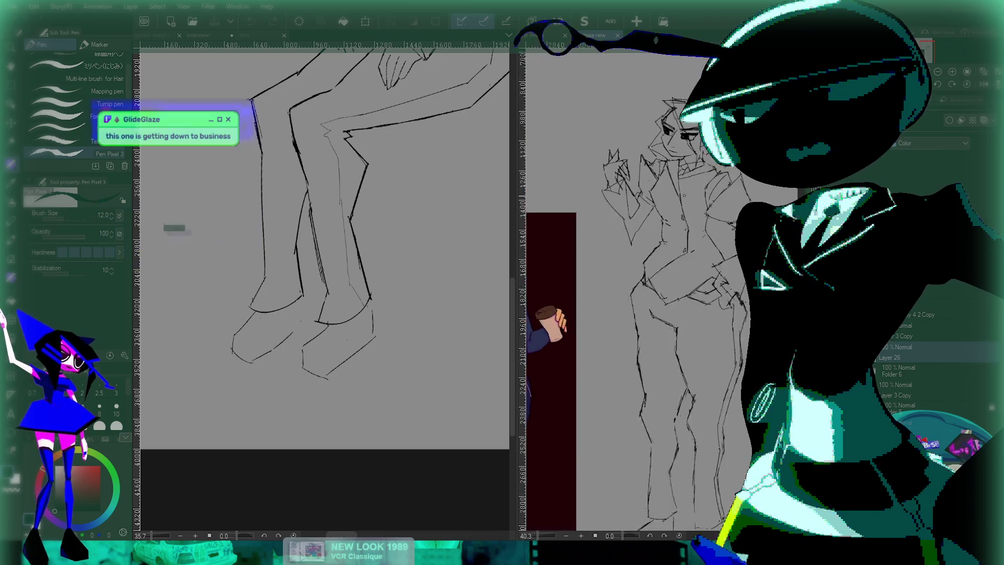
pyautogui.scroll(4, 665, 122)
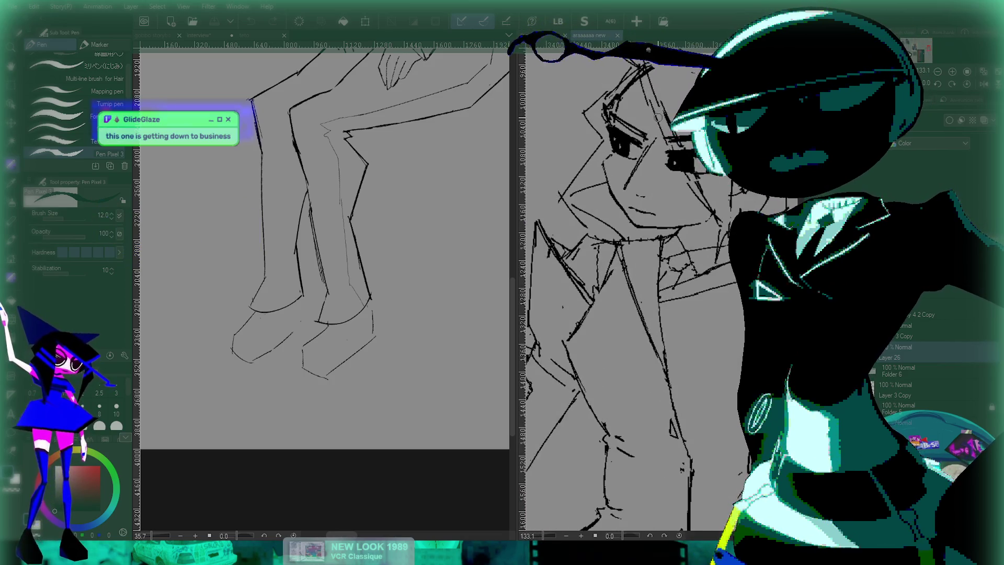
pyautogui.scroll(-5, 663, 121)
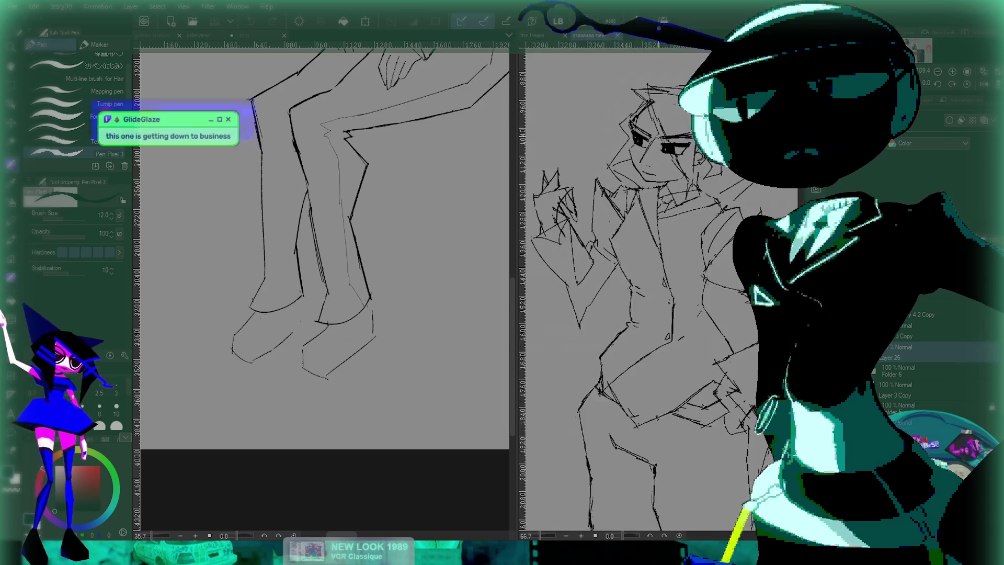
pyautogui.scroll(5, 634, 142)
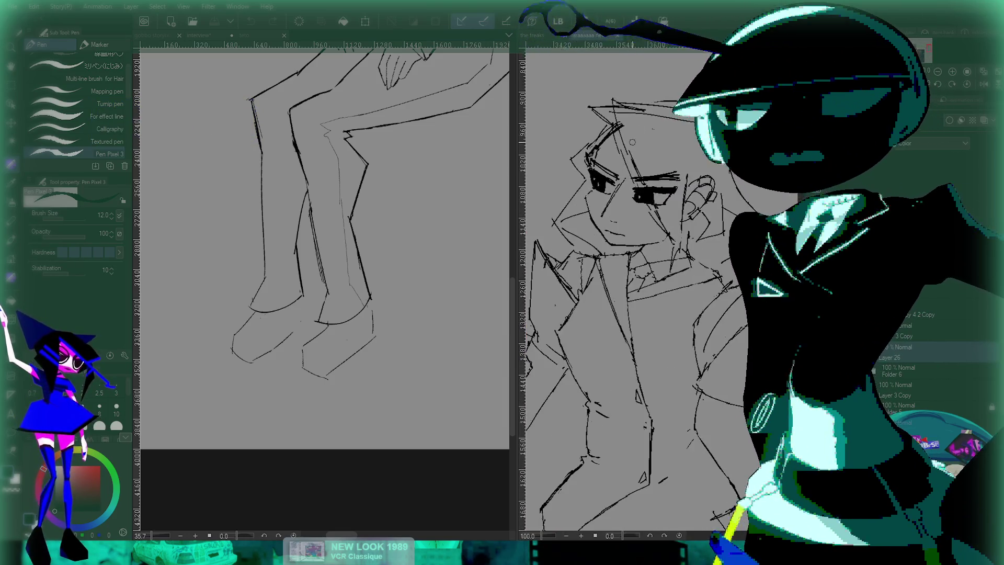
pyautogui.scroll(-3, 633, 142)
pyautogui.scroll(-3, 634, 142)
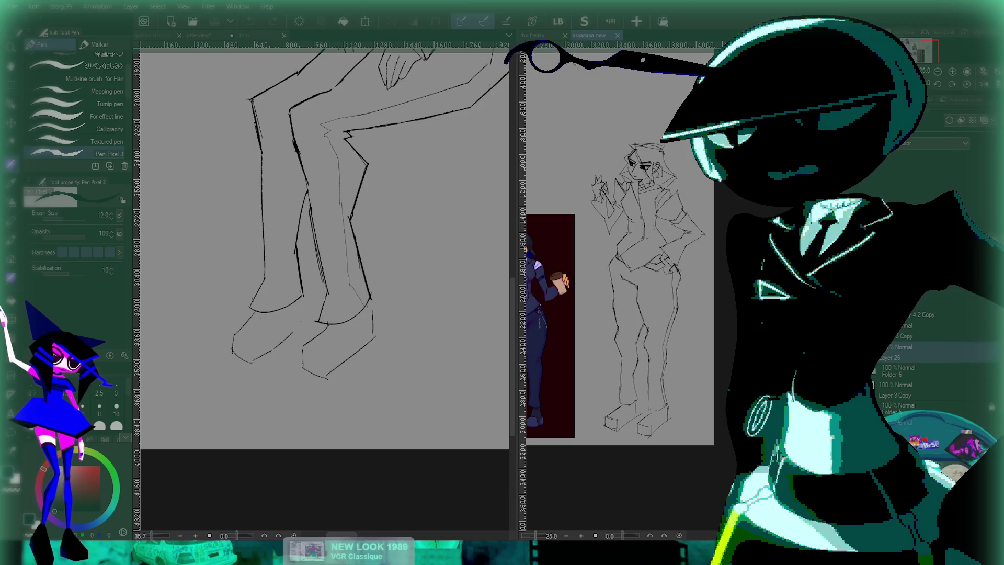
# - Bring up the seated figure's interview sketch and zoom into its hand, comparing before and after the last edit
pyautogui.click(198, 35)
pyautogui.scroll(3, 397, 166)
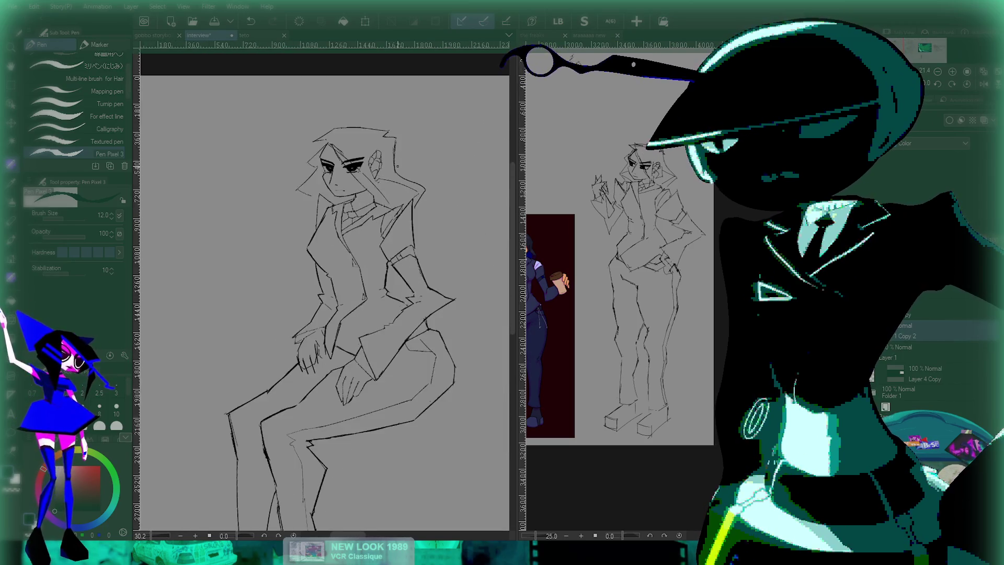
pyautogui.scroll(2, 398, 166)
pyautogui.scroll(1, 329, 185)
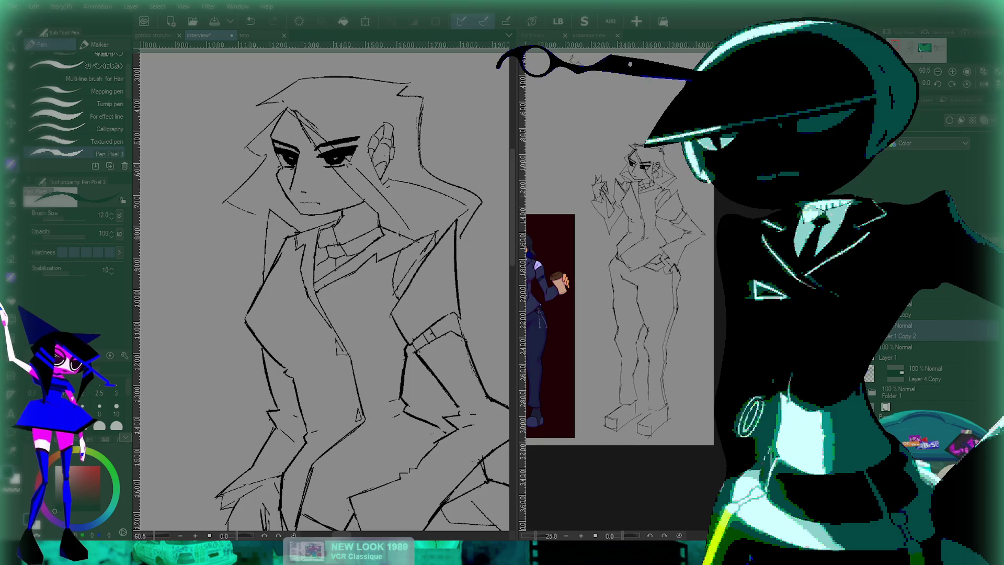
pyautogui.hotkey('ctrl', 'z')
pyautogui.hotkey('ctrl', 'z')
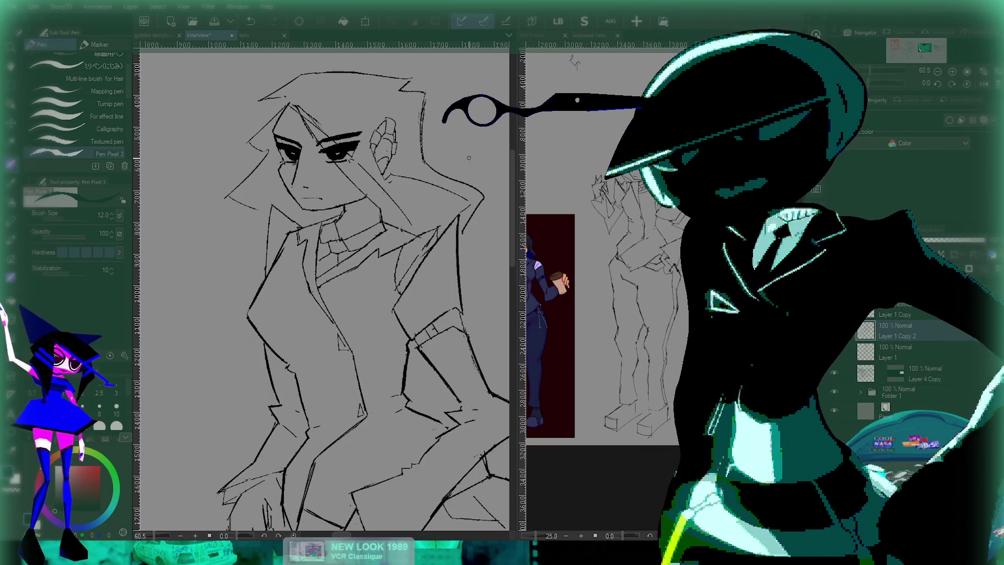
pyautogui.scroll(-5, 469, 158)
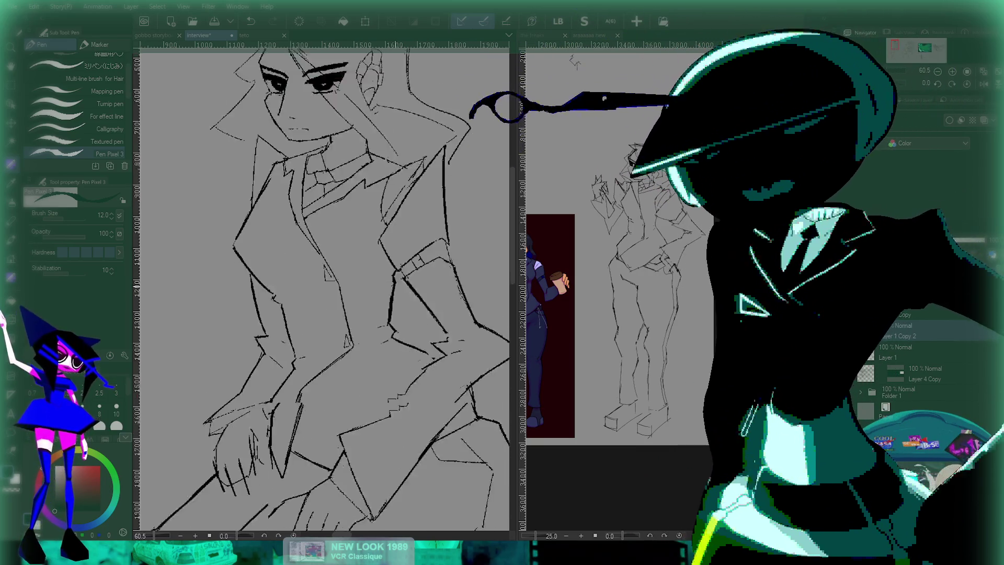
pyautogui.scroll(-3, 469, 157)
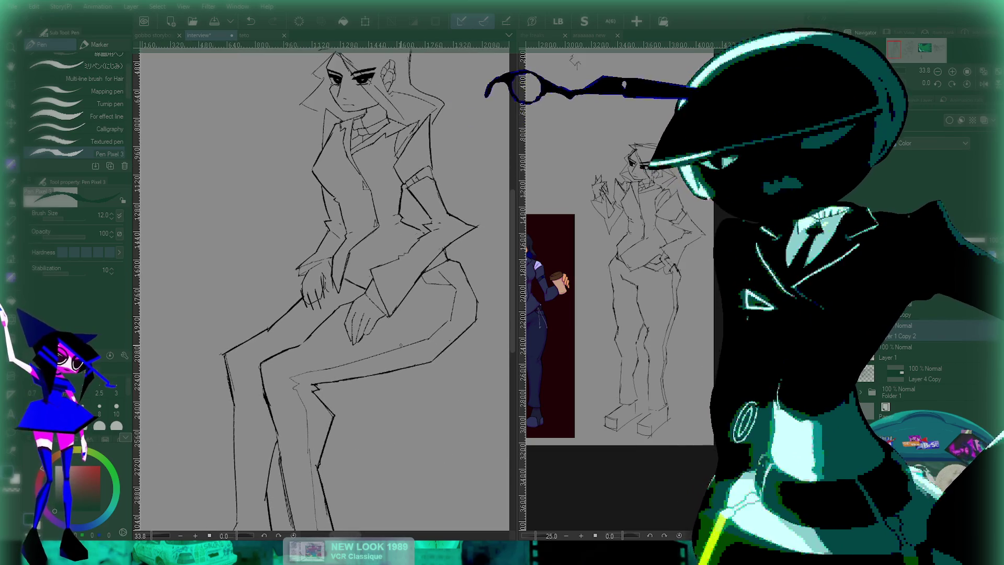
pyautogui.scroll(8, 401, 346)
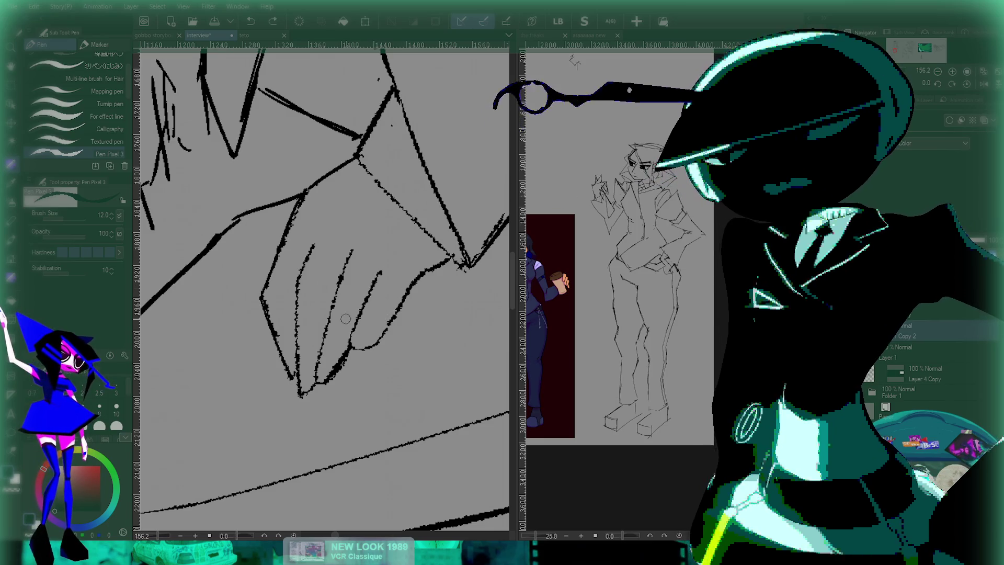
# - Set the pen size to 5.6 and restore the finger stroke on the hand
pyautogui.moveTo(382, 289)
pyautogui.mouseDown()
pyautogui.moveTo(373, 291)
pyautogui.moveTo(391, 264)
pyautogui.mouseUp()
pyautogui.hotkey('ctrl', 'z')
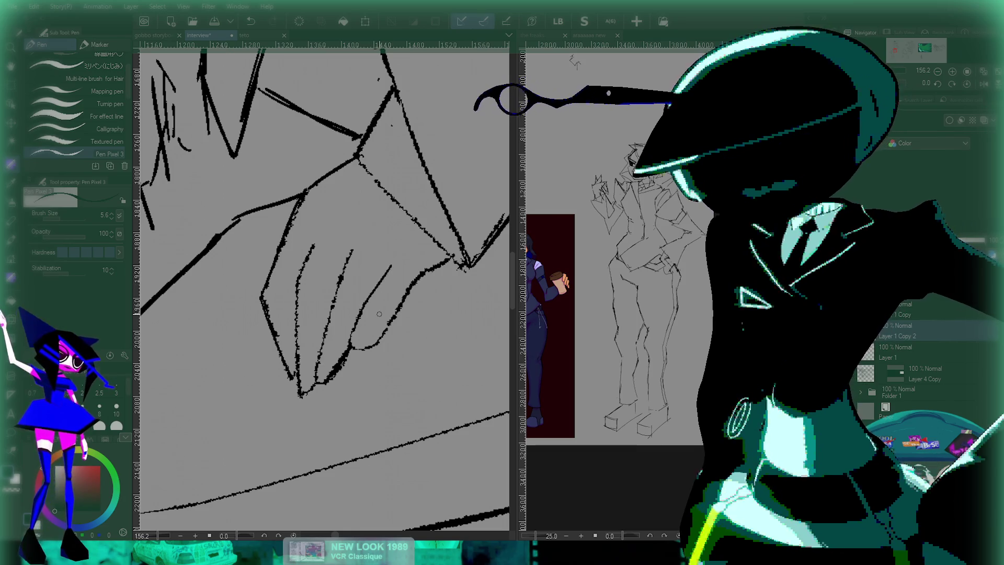
pyautogui.scroll(-3, 379, 314)
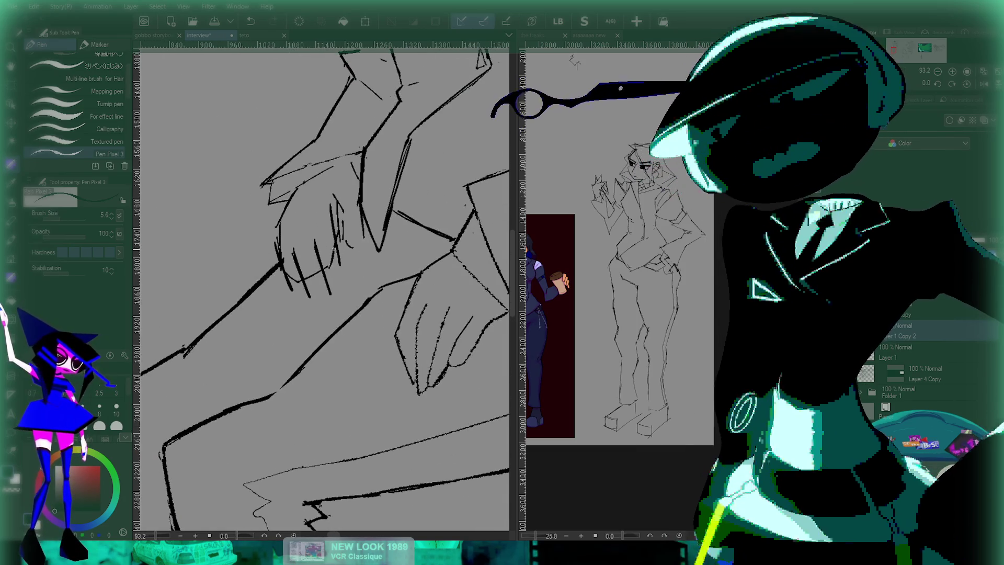
# - Open the four-panel comic illustration ending in the '15 YEARS LATER' hospital scene
pyautogui.scroll(3, 333, 249)
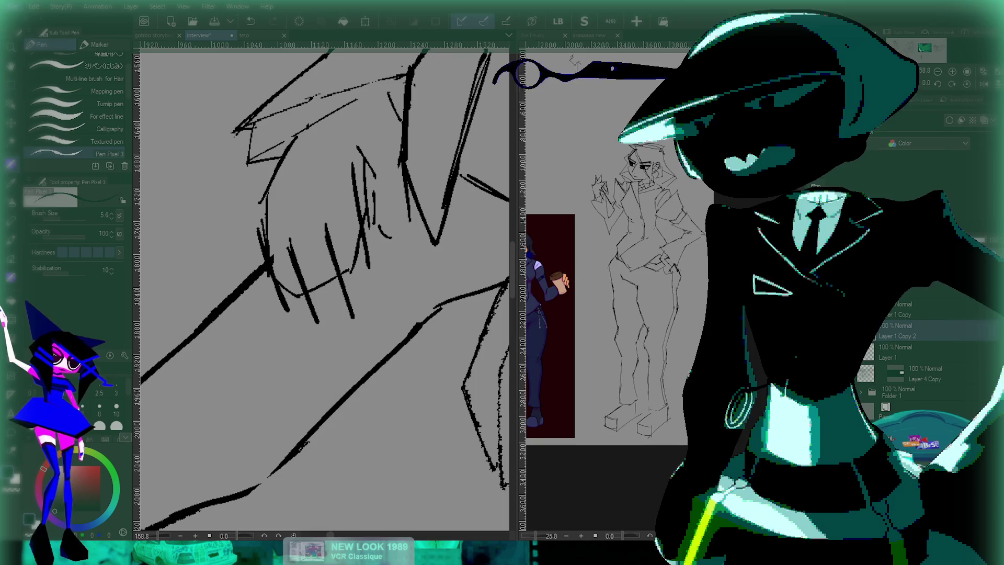
pyautogui.hotkey('ctrl', 'n')
pyautogui.scroll(-2, 308, 204)
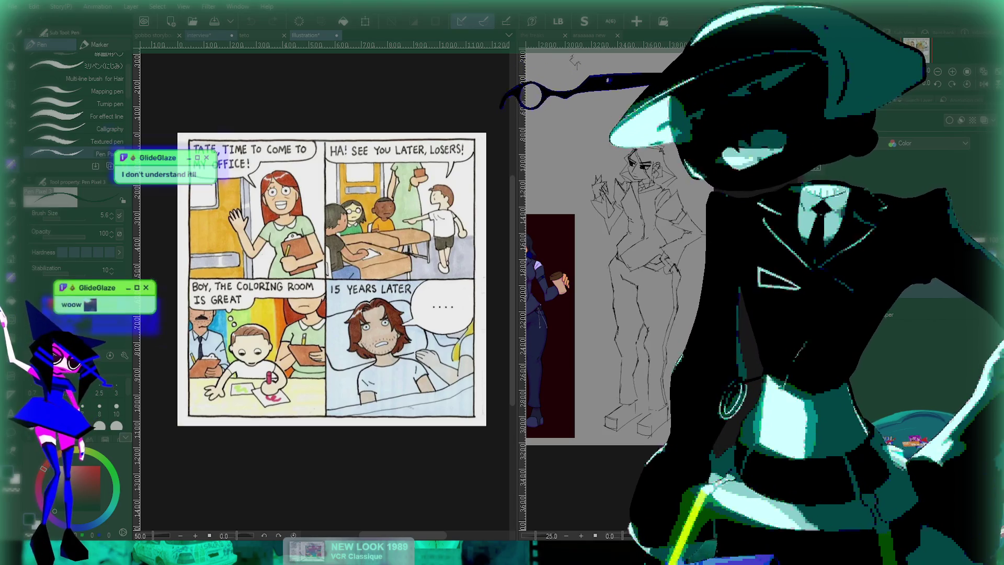
# - Switch back to the interview canvas, showing the seated figure's hand up close
pyautogui.click(199, 35)
pyautogui.scroll(-1, 251, 262)
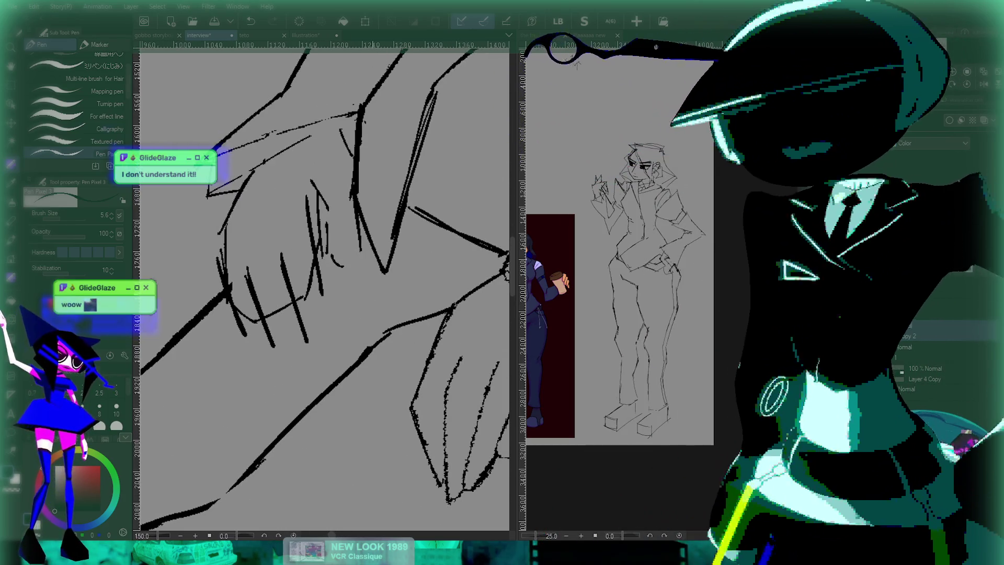
# - Draw and redo vertical and diagonal finger lines on the knee-resting hand, settling on shorter strokes
pyautogui.scroll(3, 294, 246)
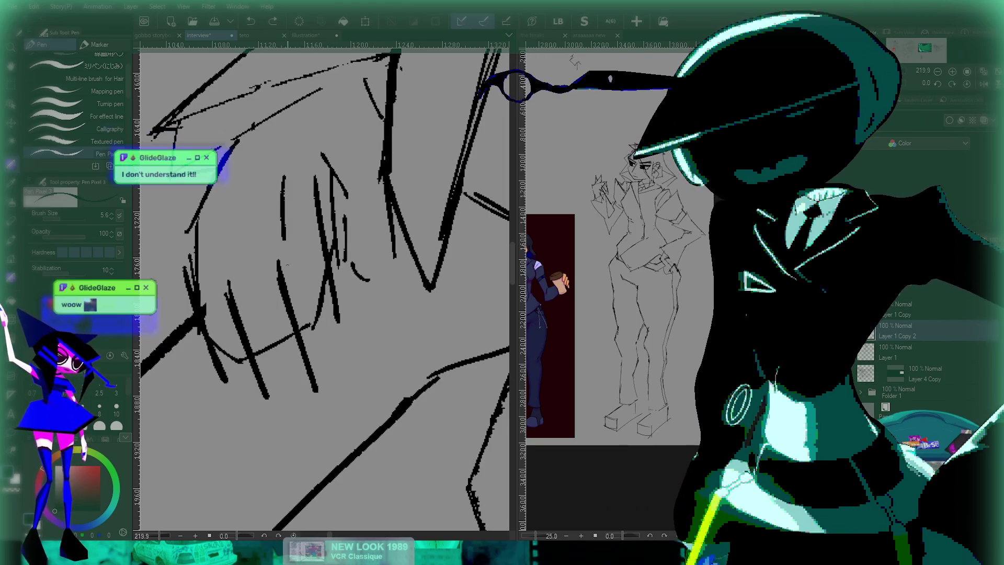
pyautogui.moveTo(285, 241); pyautogui.dragTo(294, 320)
pyautogui.hotkey('ctrl', 'z')
pyautogui.hotkey('ctrl', 'z')
pyautogui.moveTo(283, 187)
pyautogui.mouseDown()
pyautogui.moveTo(295, 324)
pyautogui.moveTo(295, 295)
pyautogui.moveTo(320, 365)
pyautogui.mouseUp()
pyautogui.hotkey('ctrl', 'z')
pyautogui.hotkey('ctrl', 'z')
pyautogui.moveTo(296, 291)
pyautogui.mouseDown()
pyautogui.moveTo(317, 362)
pyautogui.moveTo(337, 319)
pyautogui.moveTo(333, 302)
pyautogui.moveTo(303, 285)
pyautogui.mouseUp()
pyautogui.hotkey('ctrl', 'z')
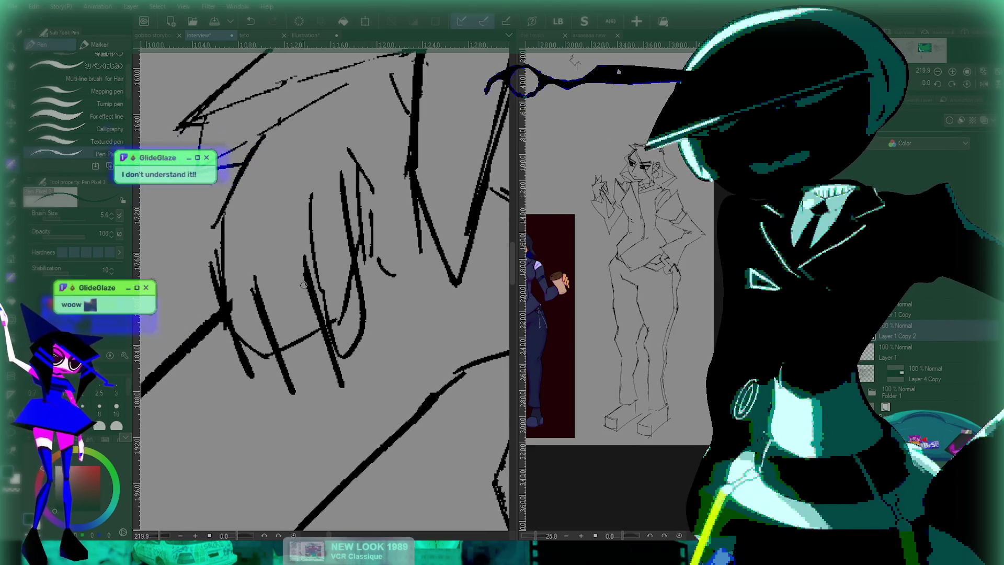
pyautogui.moveTo(282, 210)
pyautogui.mouseDown()
pyautogui.moveTo(300, 374)
pyautogui.moveTo(279, 315)
pyautogui.moveTo(280, 284)
pyautogui.moveTo(319, 400)
pyautogui.moveTo(344, 374)
pyautogui.mouseUp()
pyautogui.hotkey('ctrl', 'z')
pyautogui.hotkey('ctrl', 'z')
pyautogui.moveTo(297, 309); pyautogui.dragTo(327, 288)
pyautogui.moveTo(402, 191); pyautogui.dragTo(404, 237)
pyautogui.moveTo(311, 262); pyautogui.dragTo(319, 283)
pyautogui.moveTo(280, 195)
pyautogui.mouseDown()
pyautogui.moveTo(296, 324)
pyautogui.moveTo(282, 306)
pyautogui.moveTo(316, 389)
pyautogui.moveTo(336, 359)
pyautogui.mouseUp()
pyautogui.hotkey('ctrl', 'z')
pyautogui.hotkey('ctrl', 'z')
pyautogui.hotkey('ctrl', 'z')
pyautogui.moveTo(279, 290)
pyautogui.mouseDown()
pyautogui.moveTo(306, 371)
pyautogui.moveTo(327, 337)
pyautogui.mouseUp()
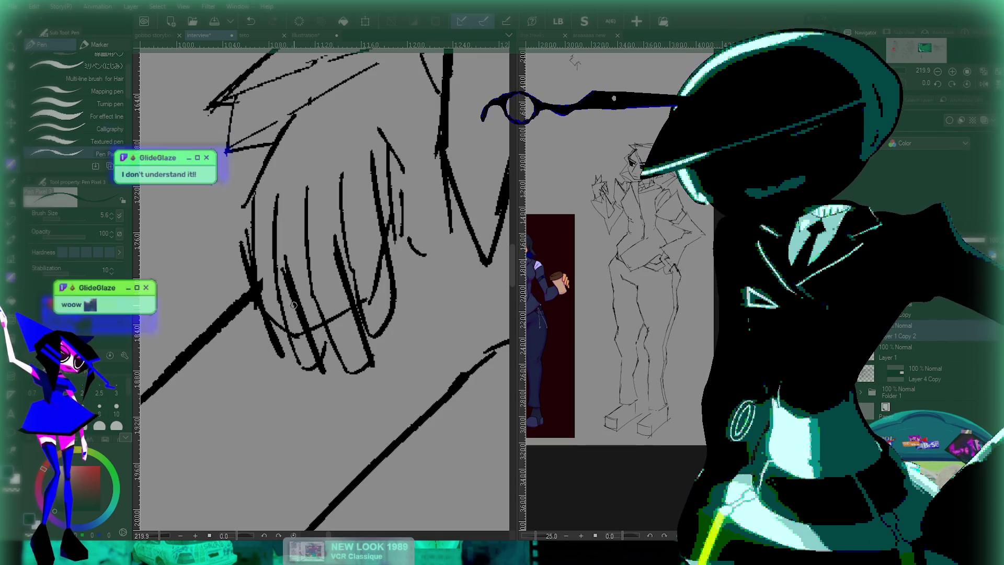
pyautogui.moveTo(264, 314)
pyautogui.mouseDown()
pyautogui.moveTo(271, 334)
pyautogui.moveTo(373, 327)
pyautogui.mouseUp()
# - Recentre the view on the hand and redraw the fingertip stroke until it looks clean
pyautogui.scroll(-10, 324, 288)
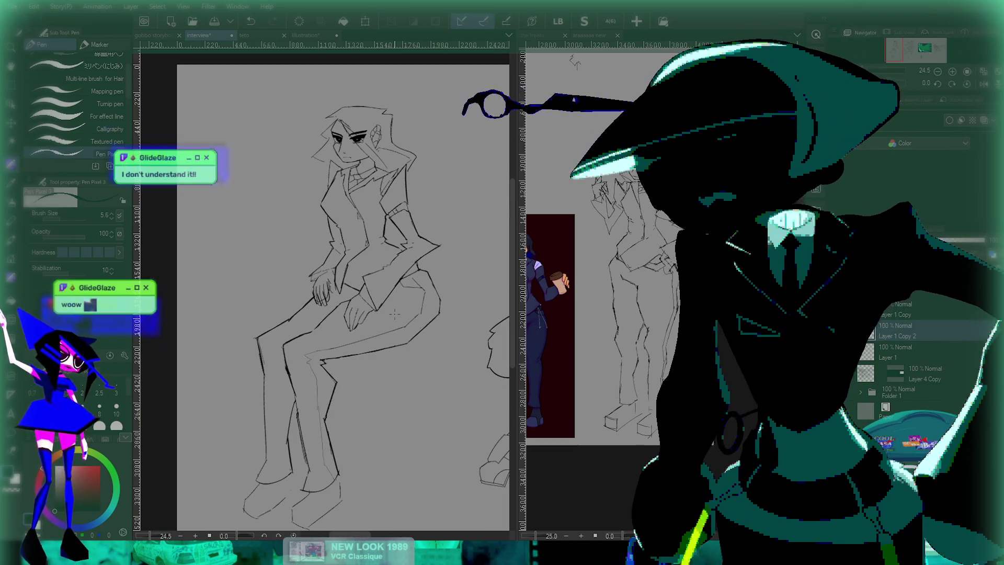
pyautogui.scroll(8, 340, 319)
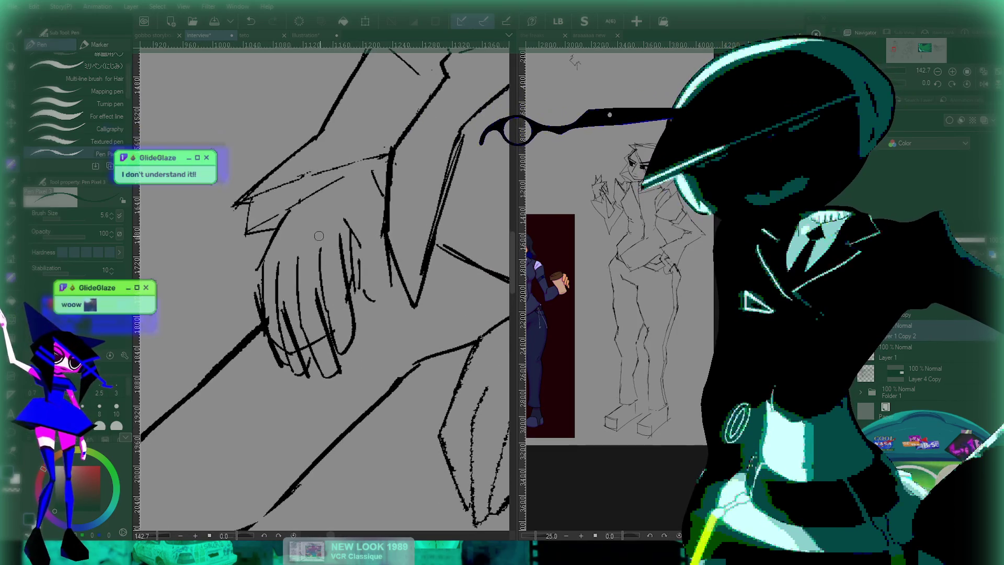
pyautogui.moveTo(319, 278); pyautogui.dragTo(356, 259)
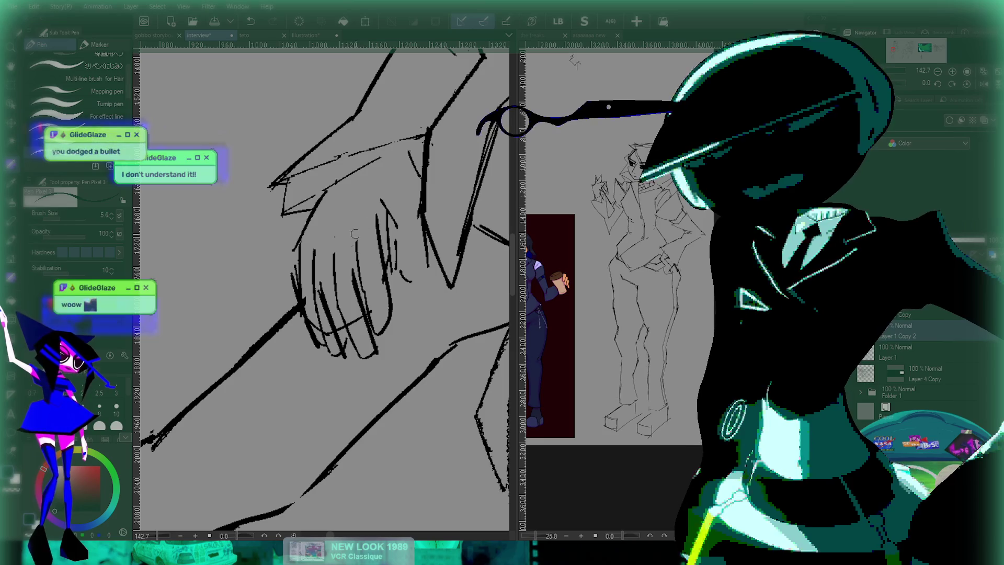
pyautogui.moveTo(391, 226)
pyautogui.mouseDown()
pyautogui.moveTo(388, 244)
pyautogui.moveTo(416, 303)
pyautogui.mouseUp()
pyautogui.hotkey('ctrl', 'z')
pyautogui.hotkey('ctrl', 'z')
pyautogui.moveTo(397, 245); pyautogui.dragTo(416, 301)
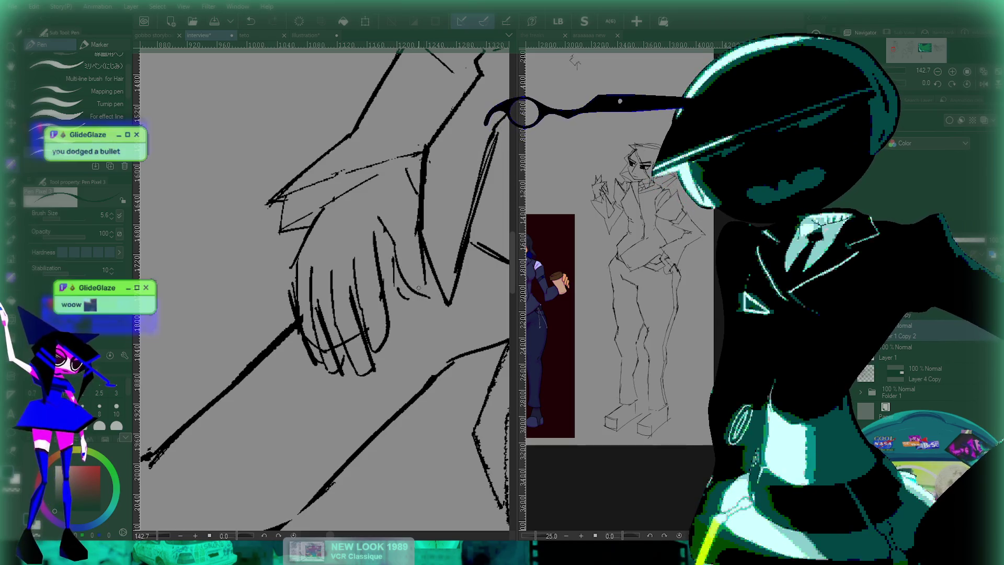
pyautogui.hotkey('ctrl', 'z')
pyautogui.hotkey('ctrl', 'z')
pyautogui.moveTo(397, 246); pyautogui.dragTo(417, 296)
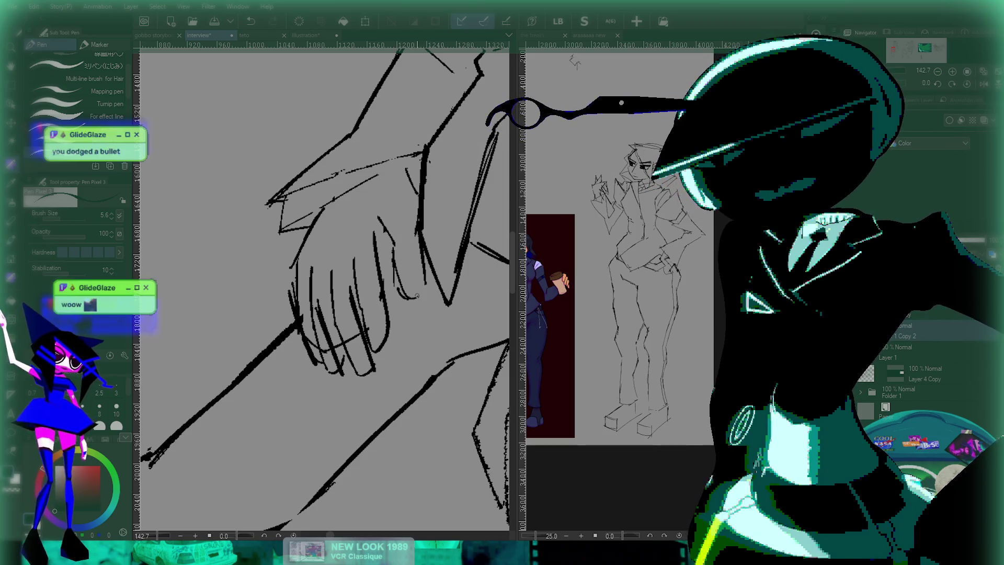
pyautogui.scroll(1, 426, 267)
pyautogui.scroll(1, 425, 267)
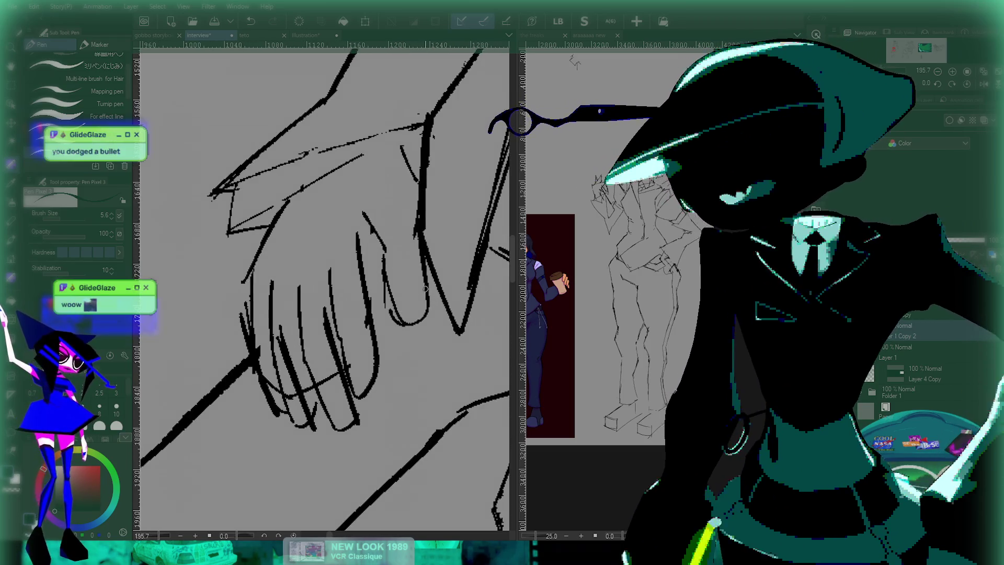
pyautogui.hotkey('ctrl', 'z')
pyautogui.hotkey('ctrl', 'z')
pyautogui.moveTo(384, 251); pyautogui.dragTo(431, 316)
pyautogui.hotkey('ctrl', 'z')
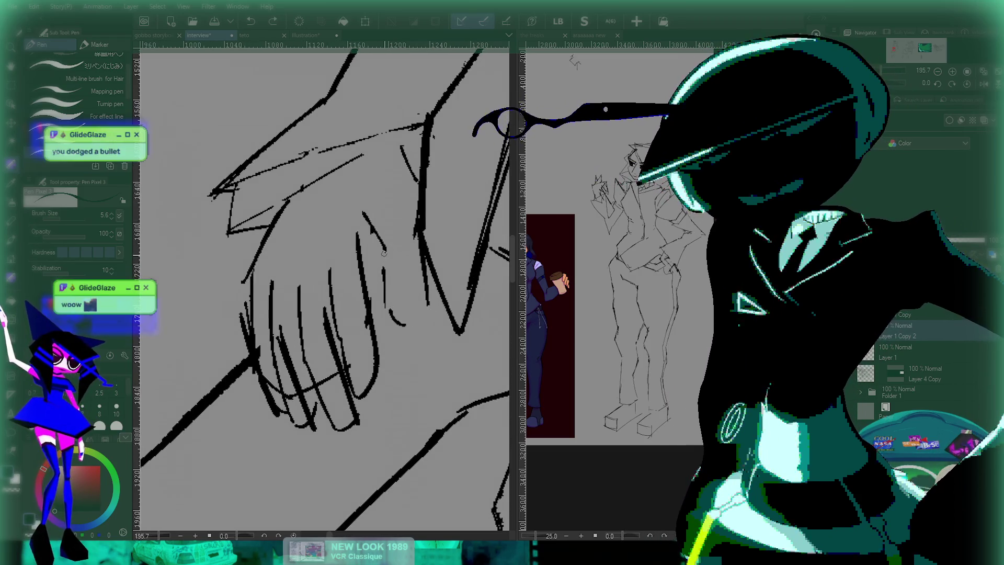
pyautogui.moveTo(383, 251); pyautogui.dragTo(423, 317)
# - Retry the strokes across the fingers, finishing with a new finger line
pyautogui.scroll(1, 424, 269)
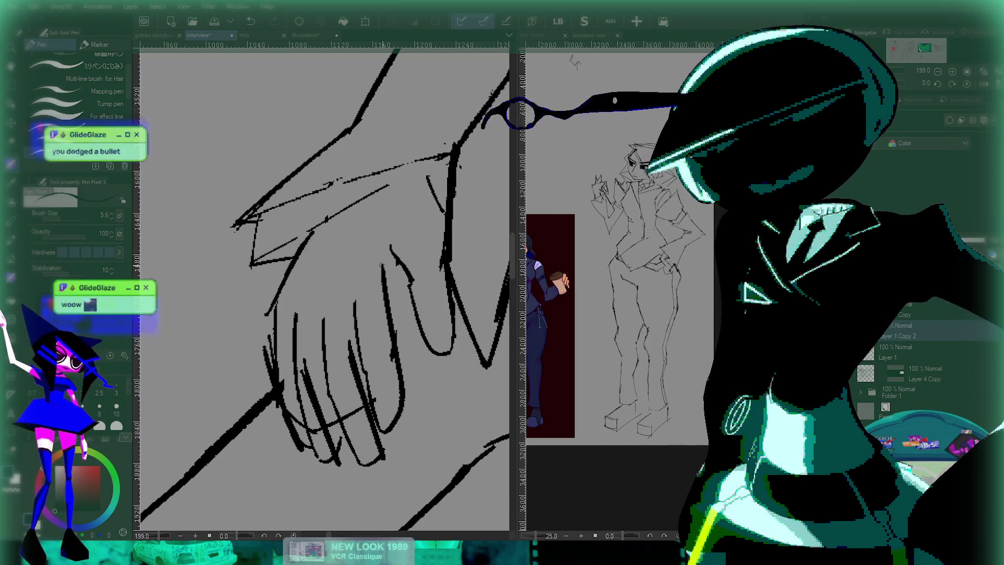
pyautogui.moveTo(390, 272); pyautogui.dragTo(383, 302)
pyautogui.hotkey('ctrl', 'z')
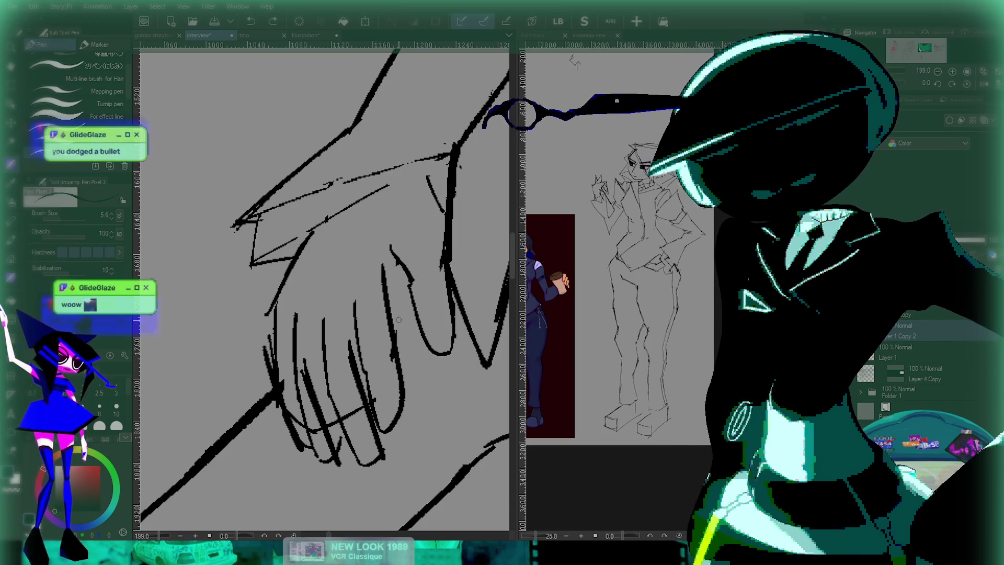
pyautogui.hotkey('ctrl', 'z')
pyautogui.hotkey('ctrl', 'z')
pyautogui.moveTo(390, 252)
pyautogui.mouseDown()
pyautogui.moveTo(385, 297)
pyautogui.moveTo(396, 349)
pyautogui.mouseUp()
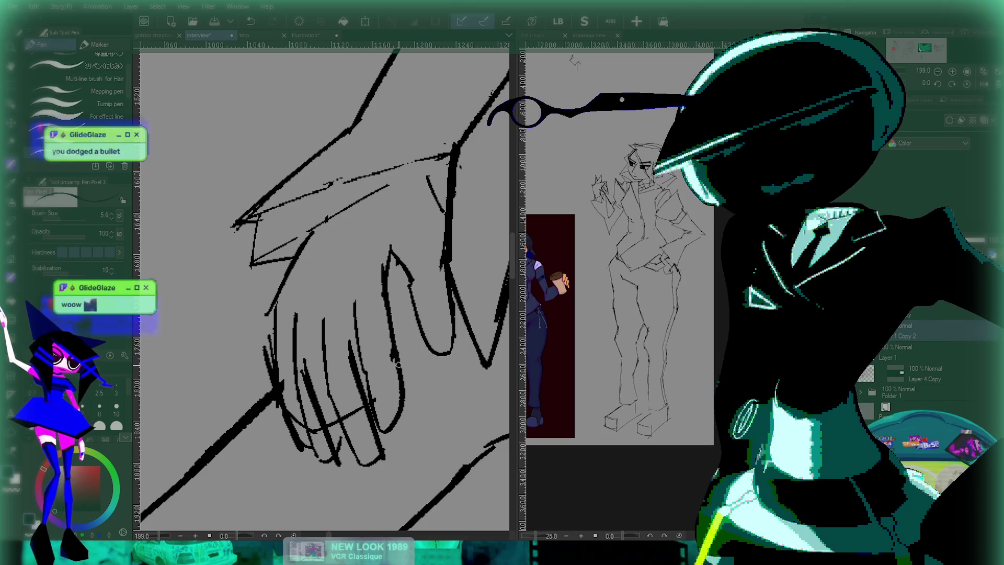
pyautogui.hotkey('ctrl', 'z')
pyautogui.moveTo(385, 291); pyautogui.dragTo(392, 353)
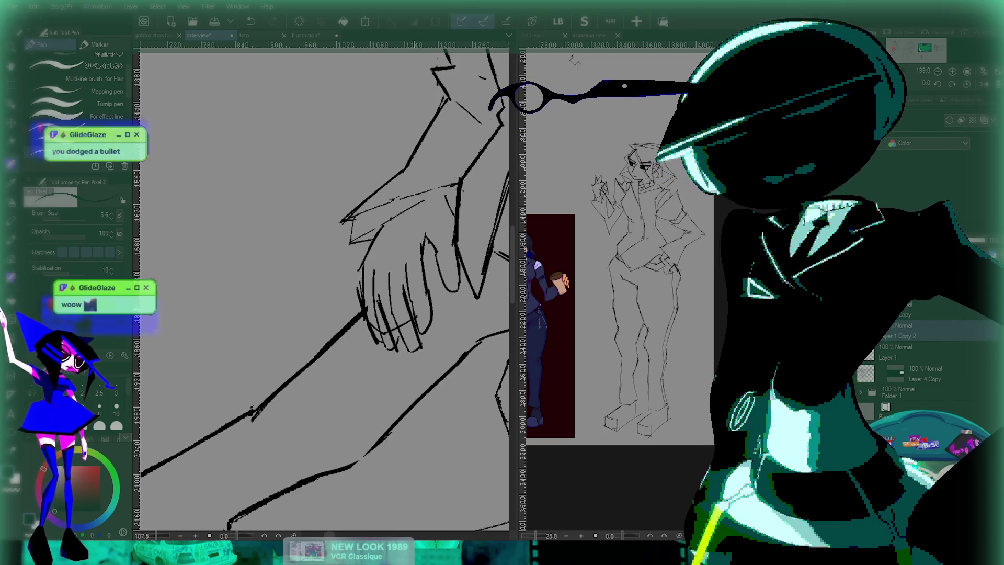
# - Undo the rough finger strokes, including the short one at the hand's lower edge, keeping the hand in view
pyautogui.hotkey('ctrl', 'z')
pyautogui.hotkey('ctrl', 'z')
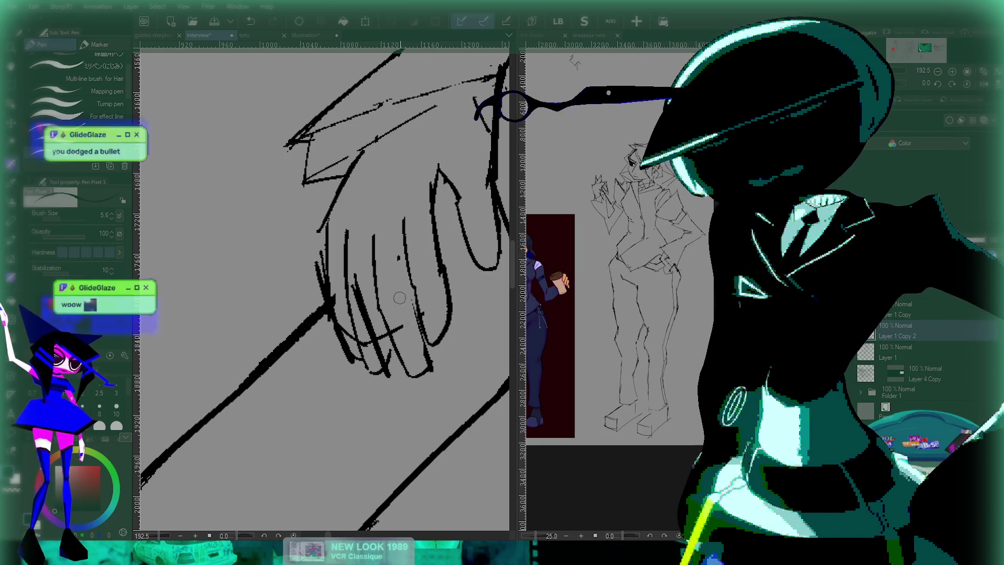
pyautogui.hotkey('ctrl', 'z')
pyautogui.hotkey('ctrl', 'z')
pyautogui.hotkey('ctrl', 'z')
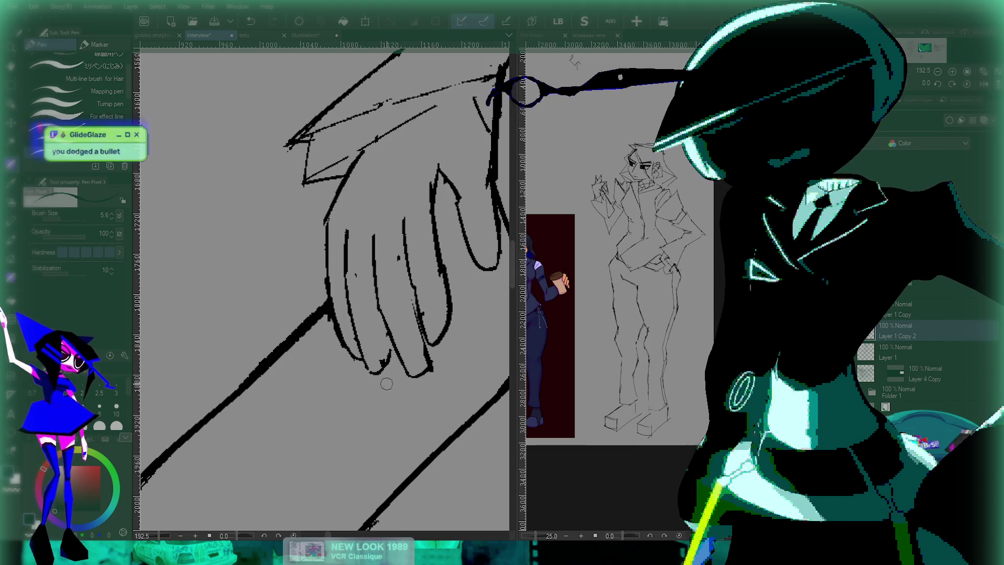
pyautogui.moveTo(428, 232); pyautogui.dragTo(429, 296)
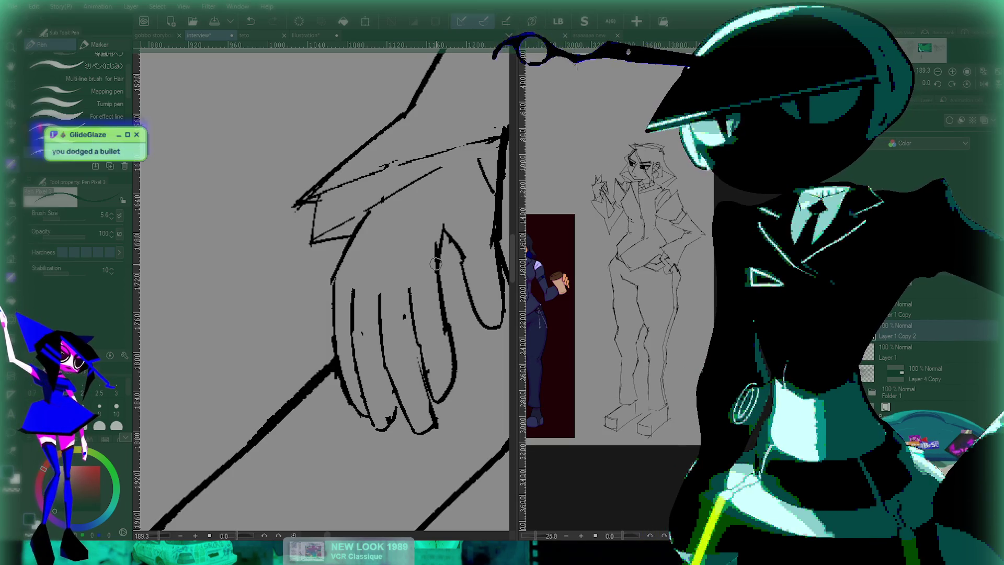
pyautogui.scroll(-2, 415, 272)
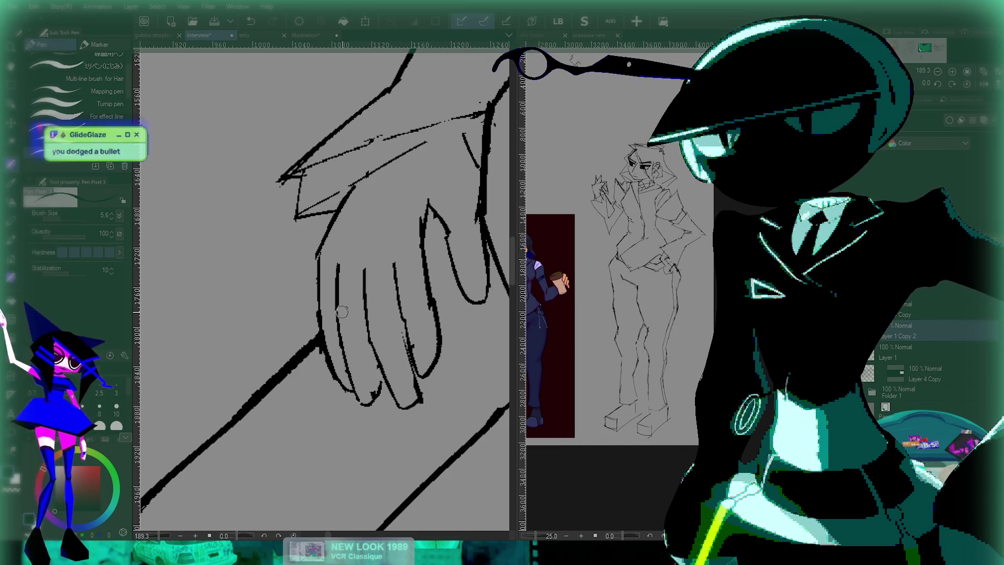
pyautogui.hotkey('ctrl', 'z')
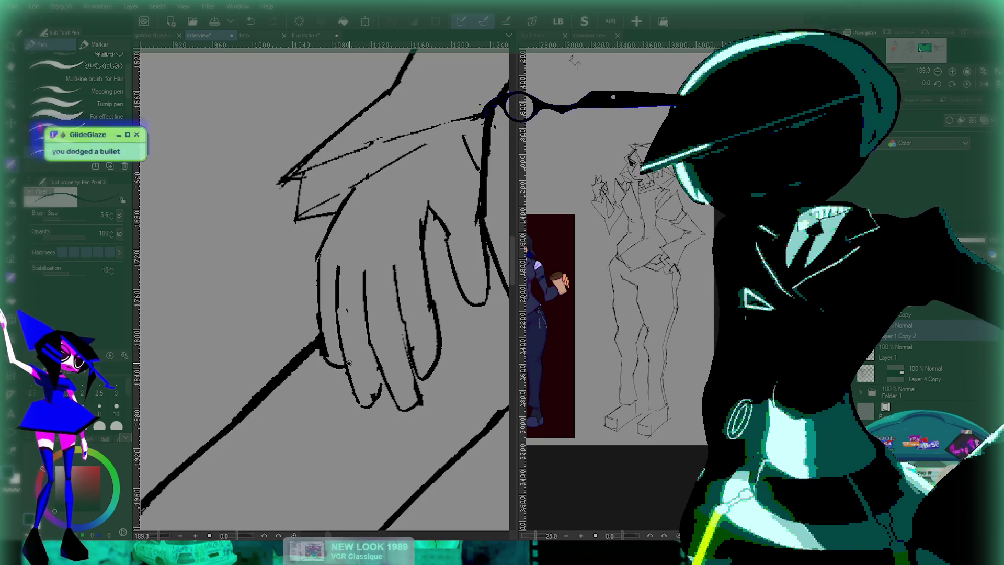
pyautogui.hotkey('ctrl', 'z')
pyautogui.scroll(-2, 493, 264)
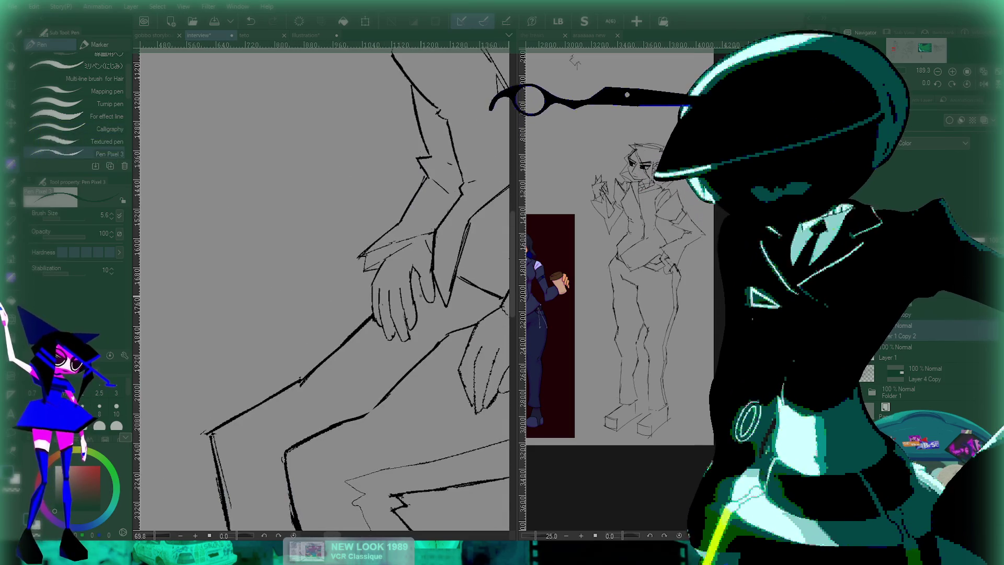
# - Redraw the firm line across the back of the hand, undoing missed strokes
pyautogui.moveTo(276, 286); pyautogui.dragTo(437, 216)
pyautogui.hotkey('ctrl', 'z')
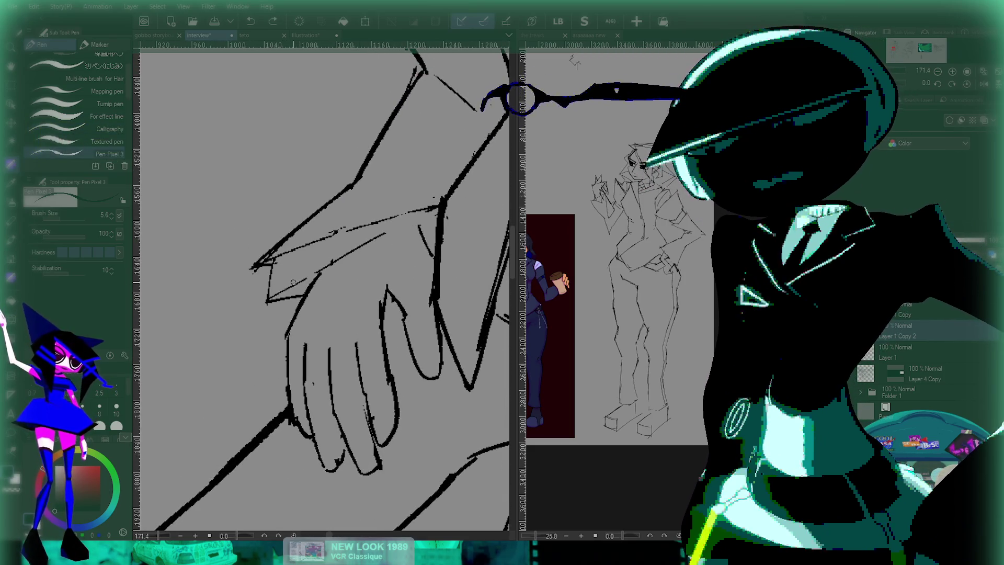
pyautogui.moveTo(322, 277); pyautogui.dragTo(419, 226)
pyautogui.hotkey('ctrl', 'z')
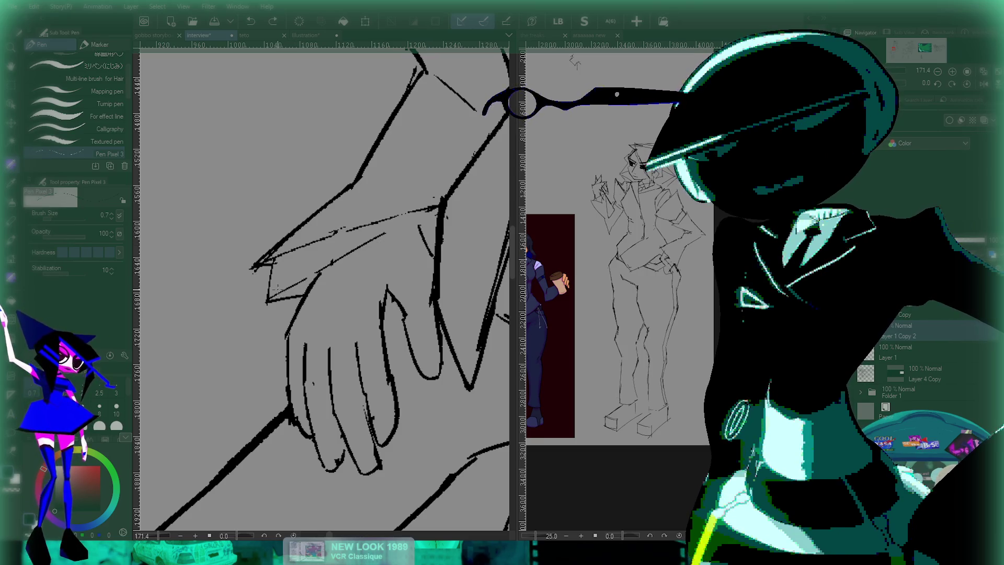
pyautogui.moveTo(269, 298); pyautogui.dragTo(438, 212)
pyautogui.hotkey('ctrl', 'z')
# - Zoom in on the fingertips, remove the stray stroke, and redraw the fingertip line
pyautogui.scroll(-3, 324, 288)
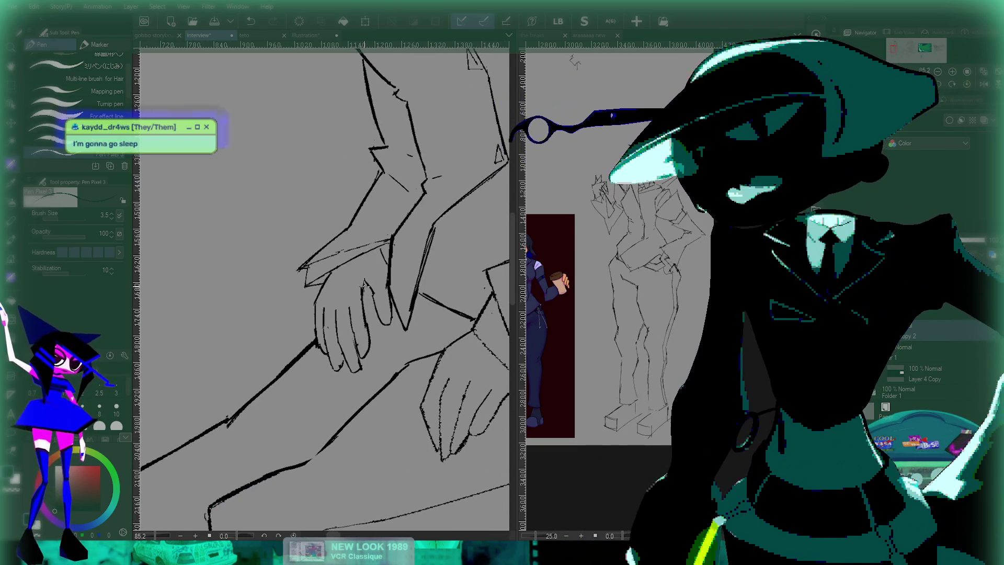
pyautogui.moveTo(421, 301); pyautogui.dragTo(367, 243)
pyautogui.scroll(6, 368, 243)
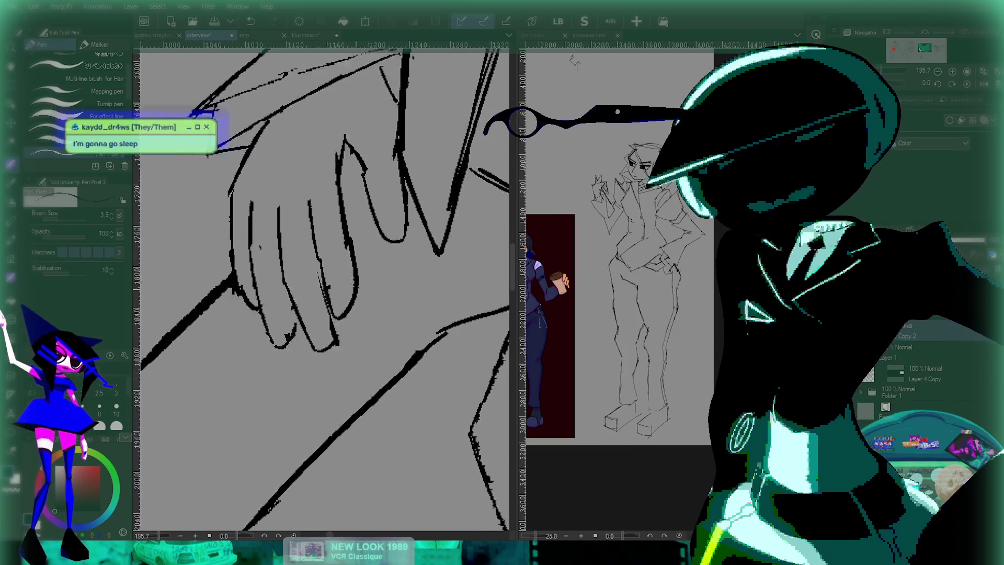
pyautogui.hotkey('ctrl', 'z')
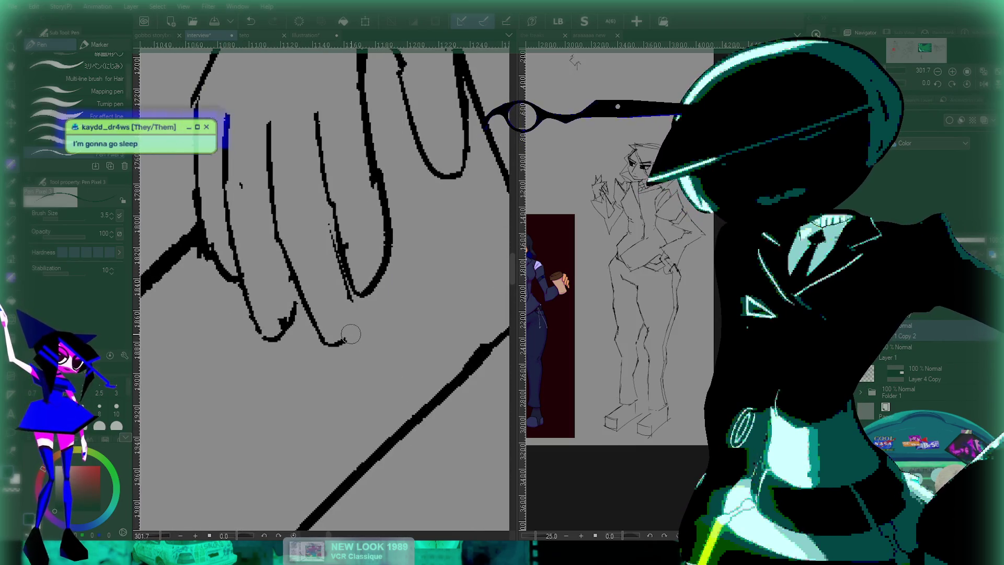
pyautogui.moveTo(345, 333)
pyautogui.mouseDown()
pyautogui.moveTo(361, 297)
pyautogui.moveTo(368, 368)
pyautogui.mouseUp()
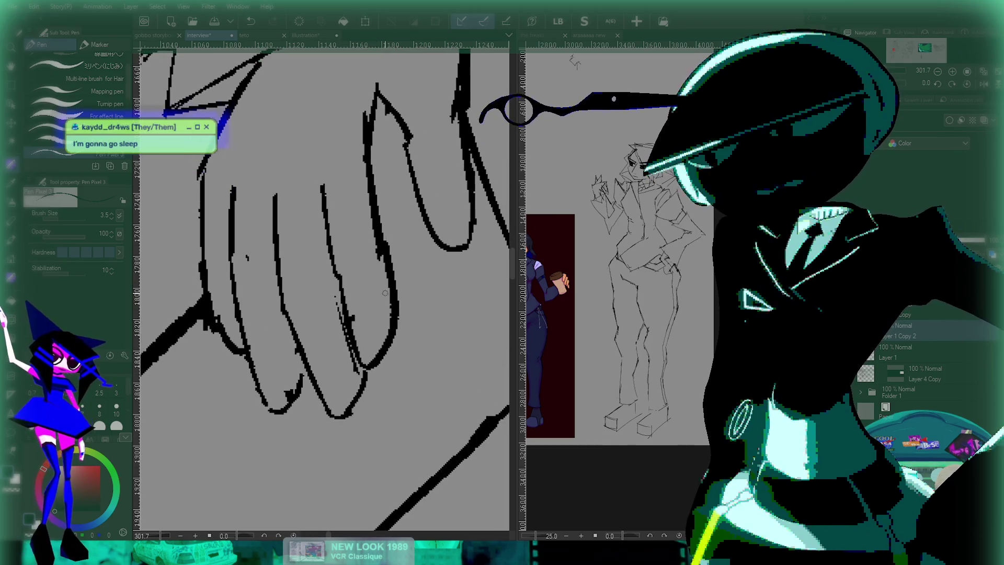
pyautogui.hotkey('ctrl', 'z')
pyautogui.moveTo(348, 416); pyautogui.dragTo(371, 349)
# - Zoom out and back in to compare the hands against the whole figure
pyautogui.scroll(-6, 370, 349)
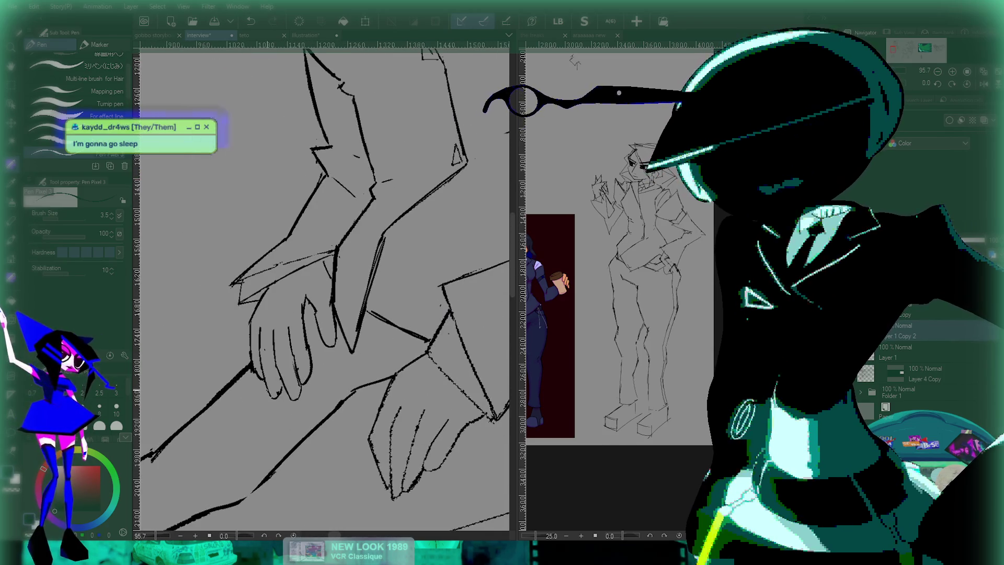
pyautogui.scroll(5, 313, 291)
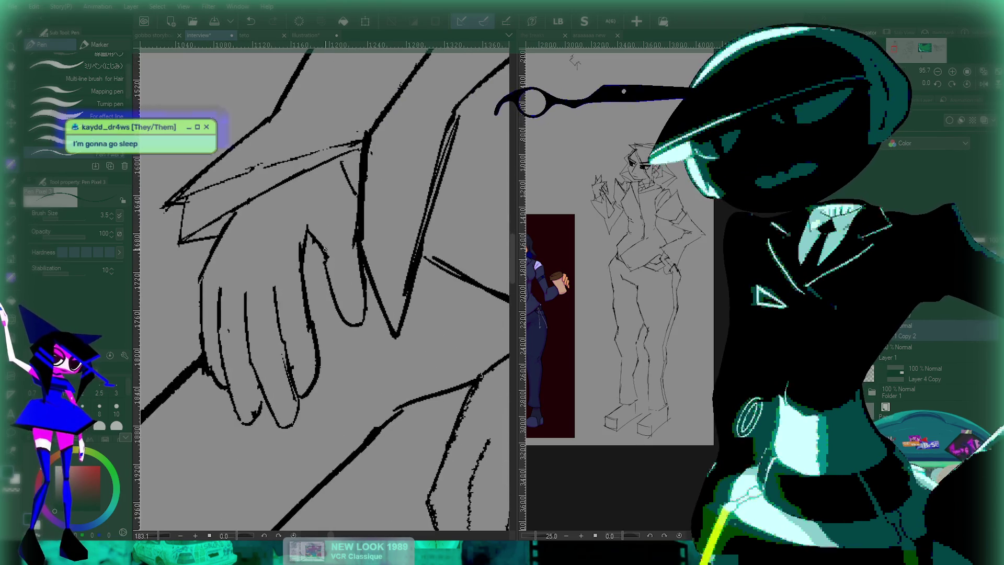
pyautogui.scroll(-5, 313, 290)
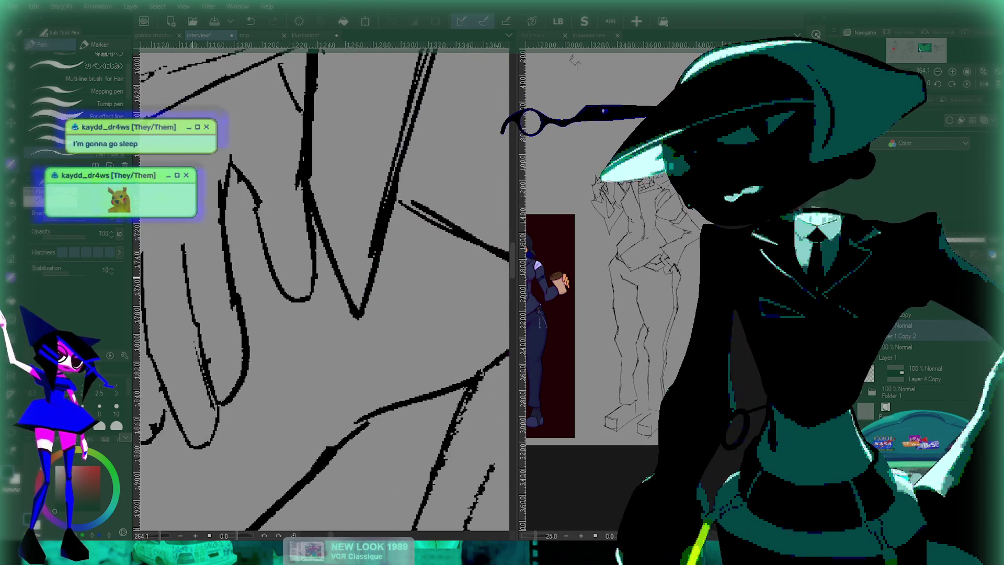
pyautogui.scroll(-6, 313, 291)
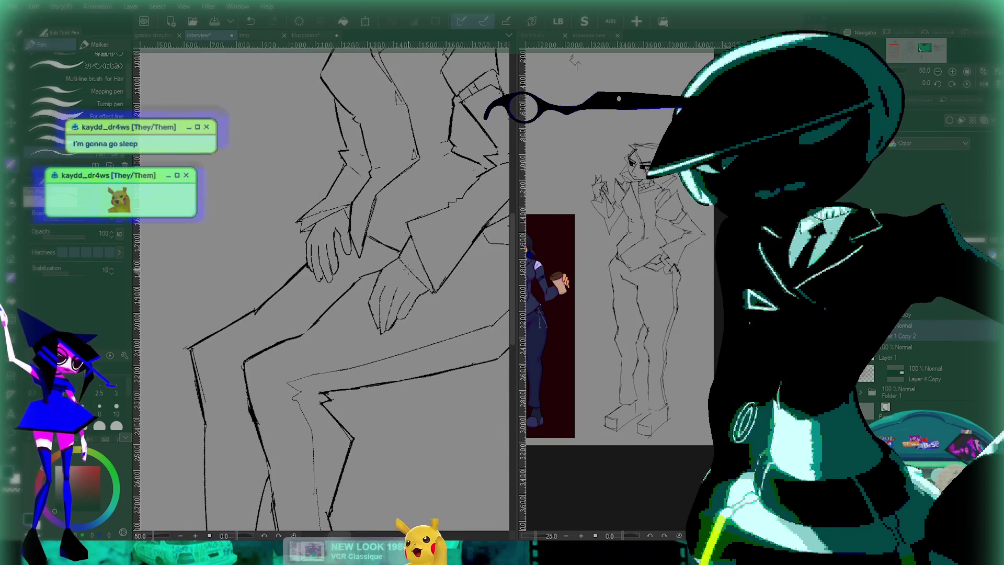
pyautogui.scroll(4, 325, 318)
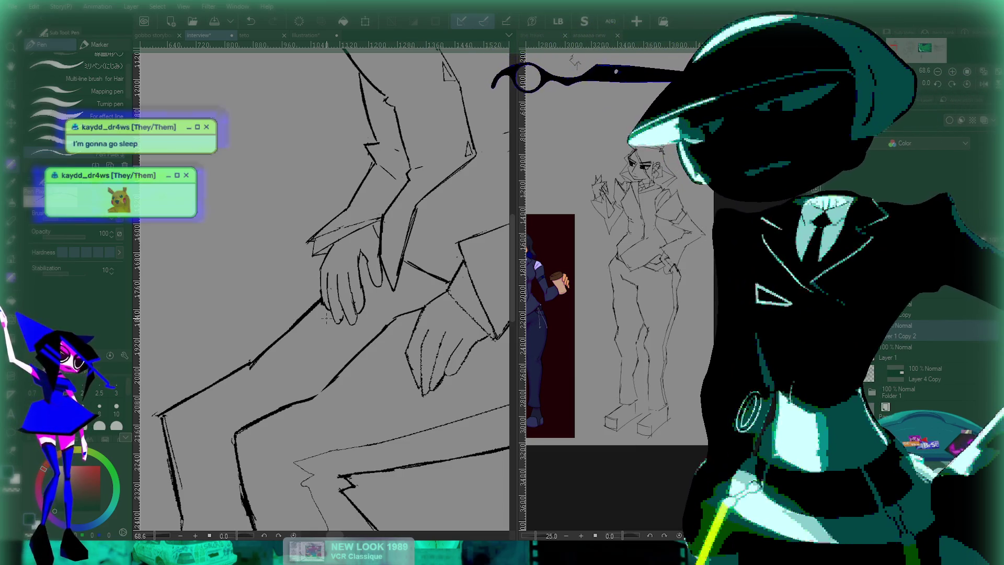
# - Close the four-panel comic illustration and return to the interview sketch tab
pyautogui.click(306, 35)
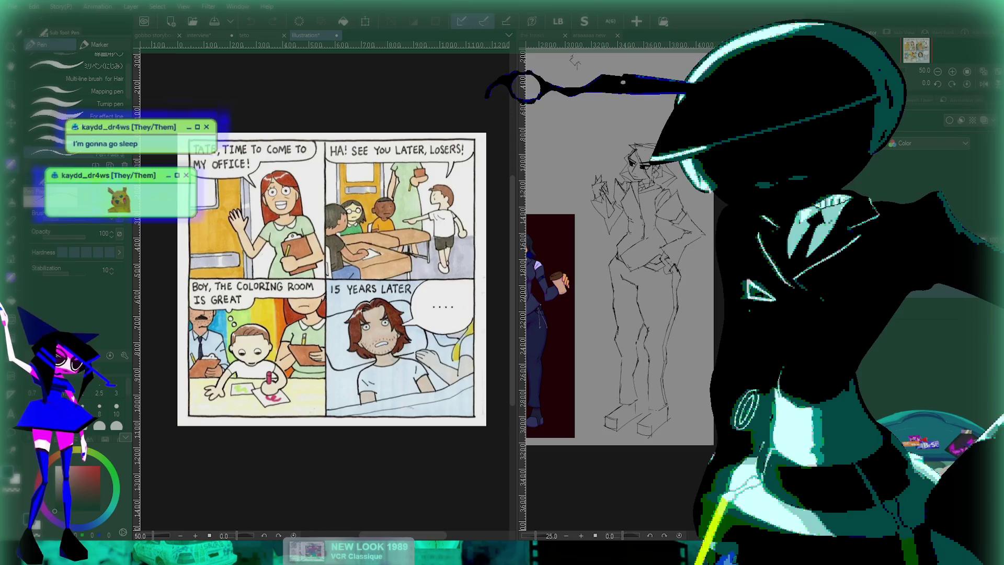
pyautogui.hotkey('ctrl', 'w')
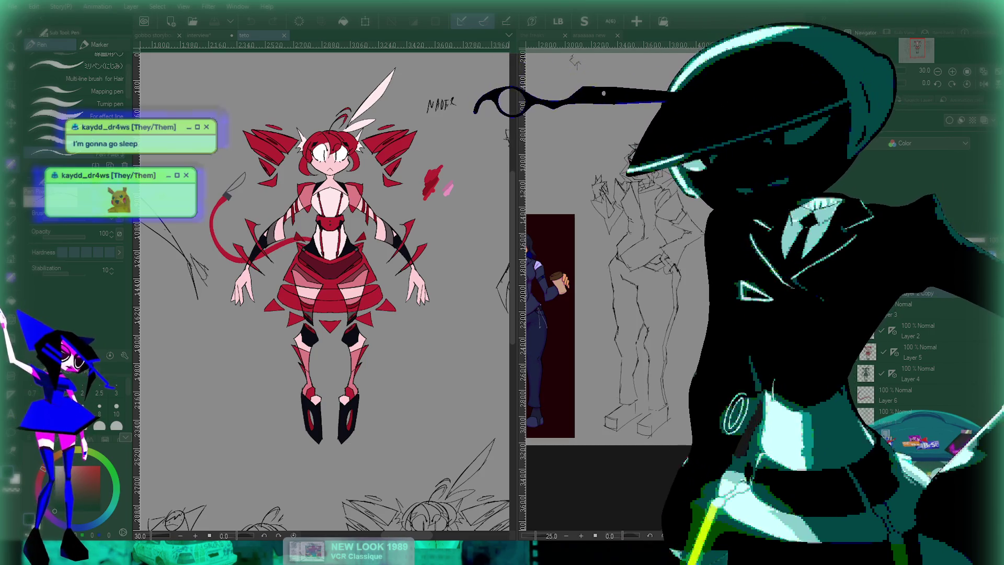
pyautogui.hotkey('ctrl', 'shift', 'Tab')
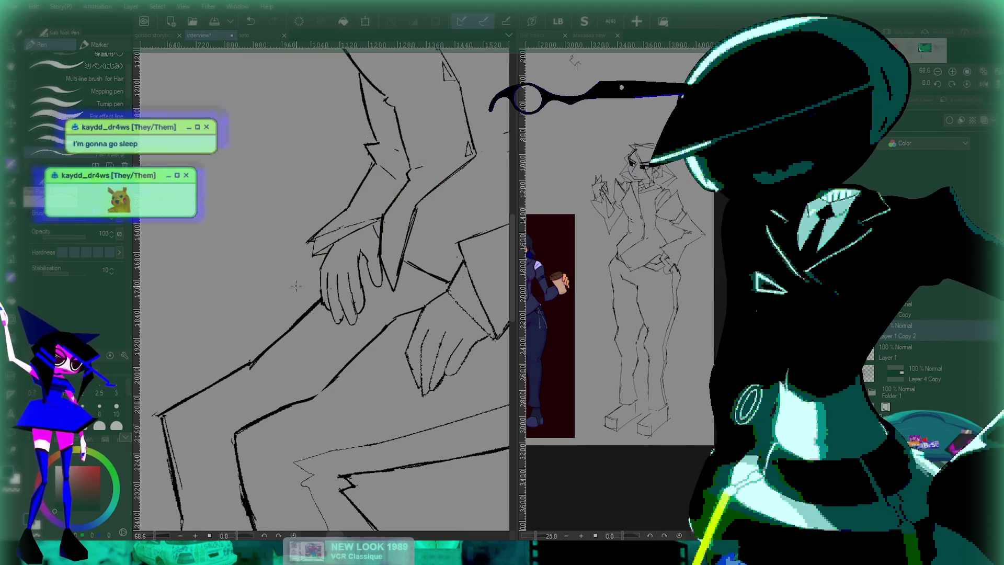
pyautogui.scroll(6, 296, 285)
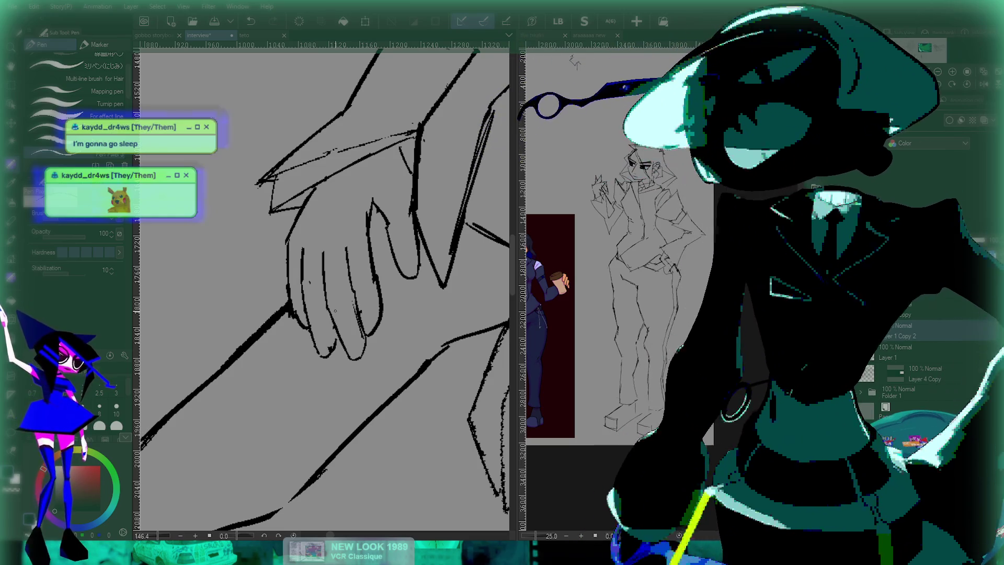
# - Zoom in on the upper hand and try thickening its outline strokes
pyautogui.scroll(4, 352, 226)
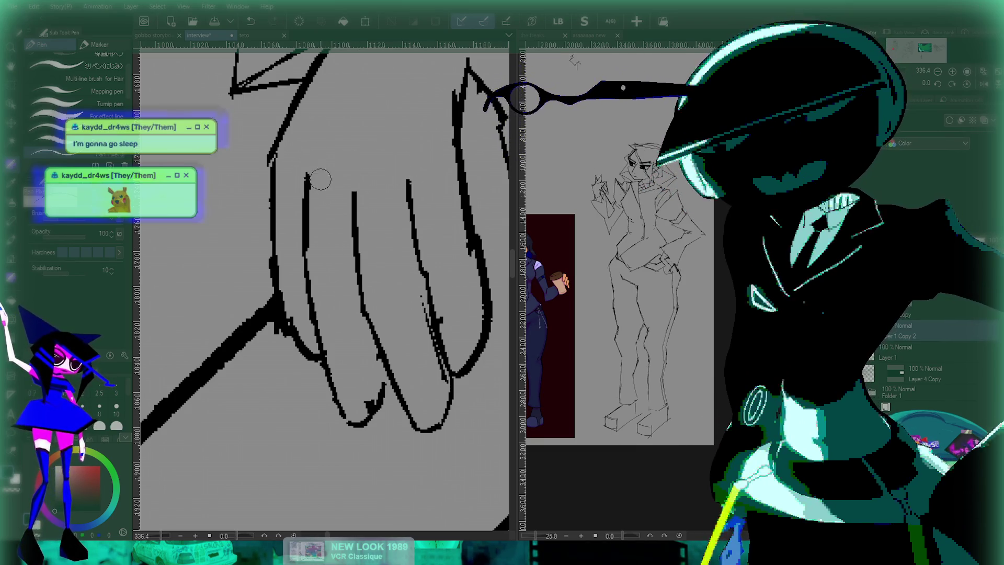
pyautogui.scroll(-5, 399, 165)
pyautogui.scroll(4, 324, 287)
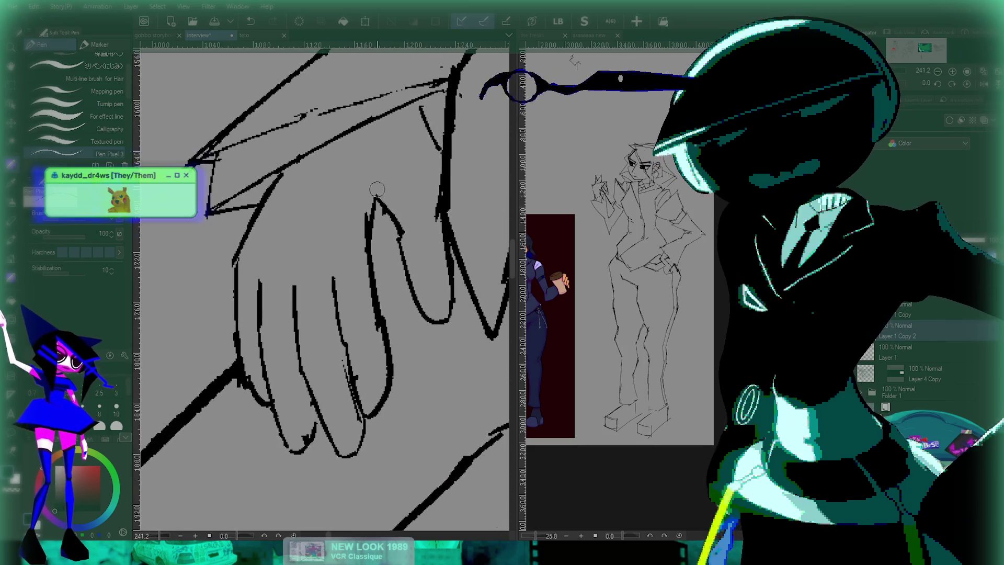
pyautogui.scroll(-3, 430, 199)
pyautogui.scroll(3, 430, 200)
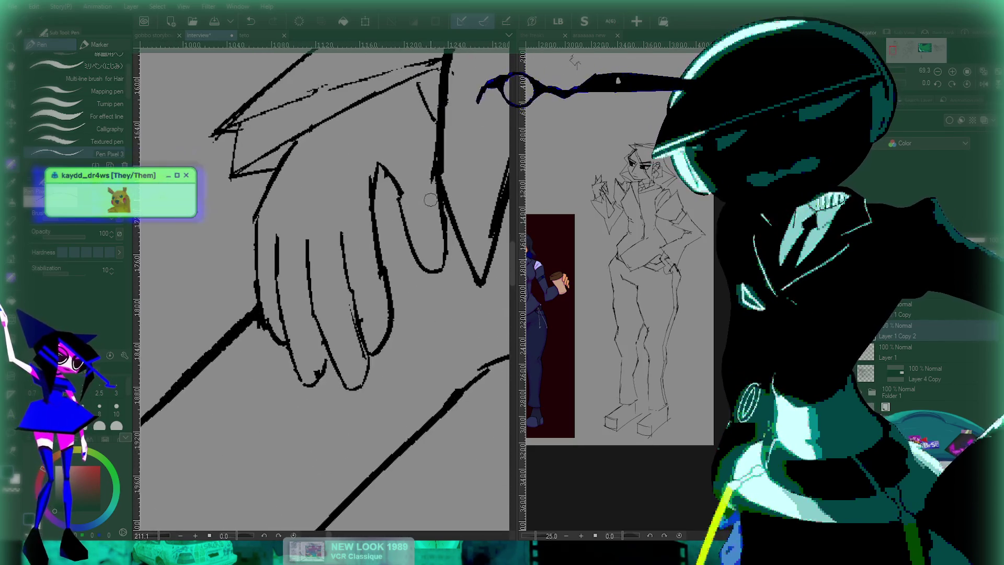
pyautogui.scroll(3, 377, 170)
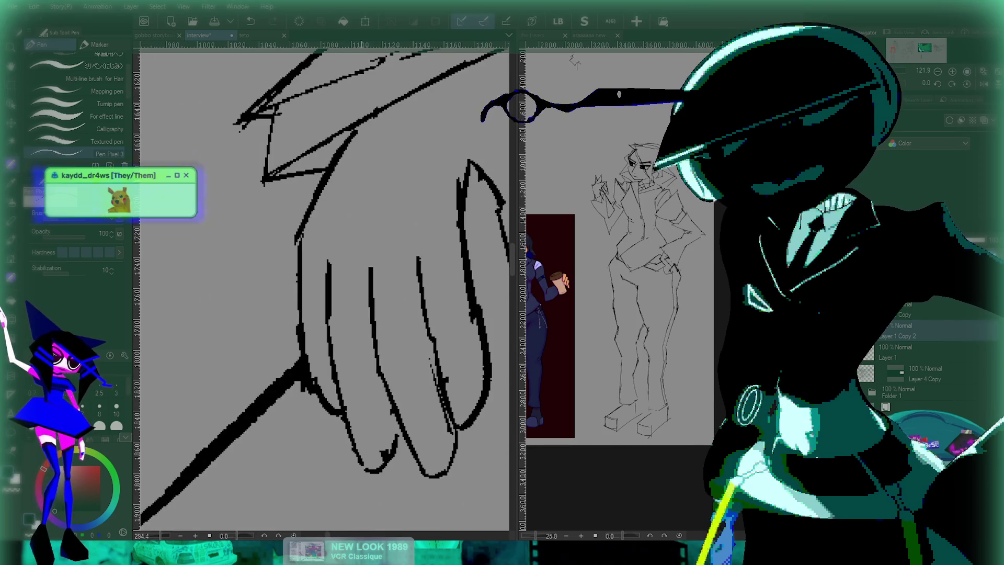
pyautogui.moveTo(316, 189); pyautogui.dragTo(347, 131)
pyautogui.hotkey('ctrl', 'z')
pyautogui.scroll(2, 345, 167)
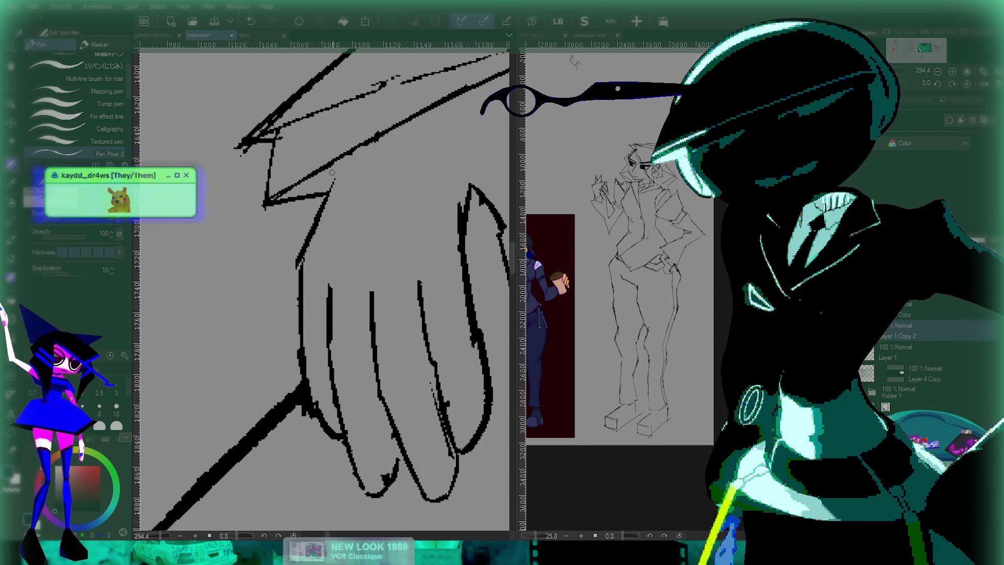
pyautogui.moveTo(330, 184); pyautogui.dragTo(356, 151)
pyautogui.hotkey('ctrl', 'z')
pyautogui.scroll(-5, 345, 167)
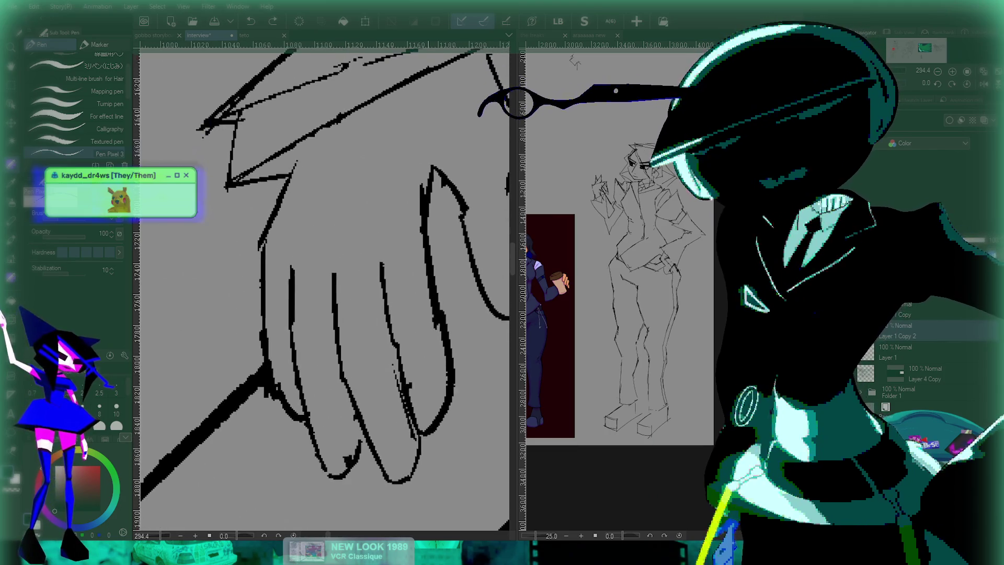
pyautogui.scroll(3, 455, 282)
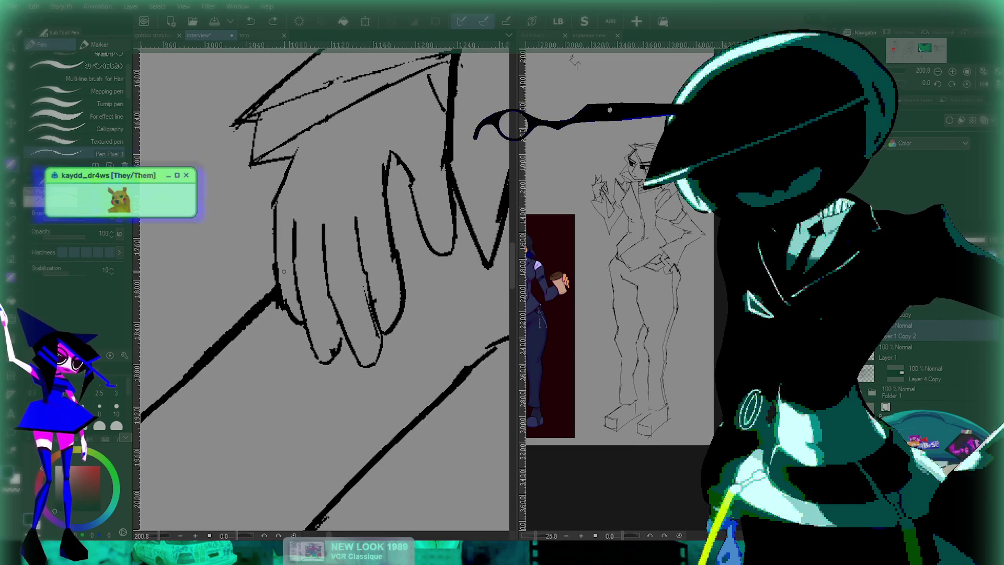
# - Paint a selection over one finger with a smaller brush and transform it
pyautogui.press('m')
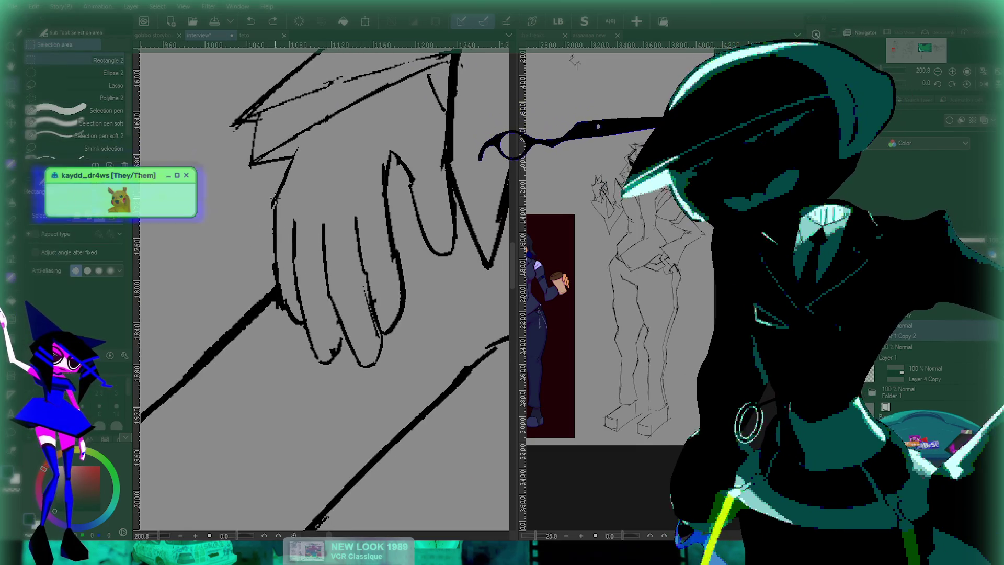
pyautogui.press('[')
pyautogui.press('[')
pyautogui.press('[')
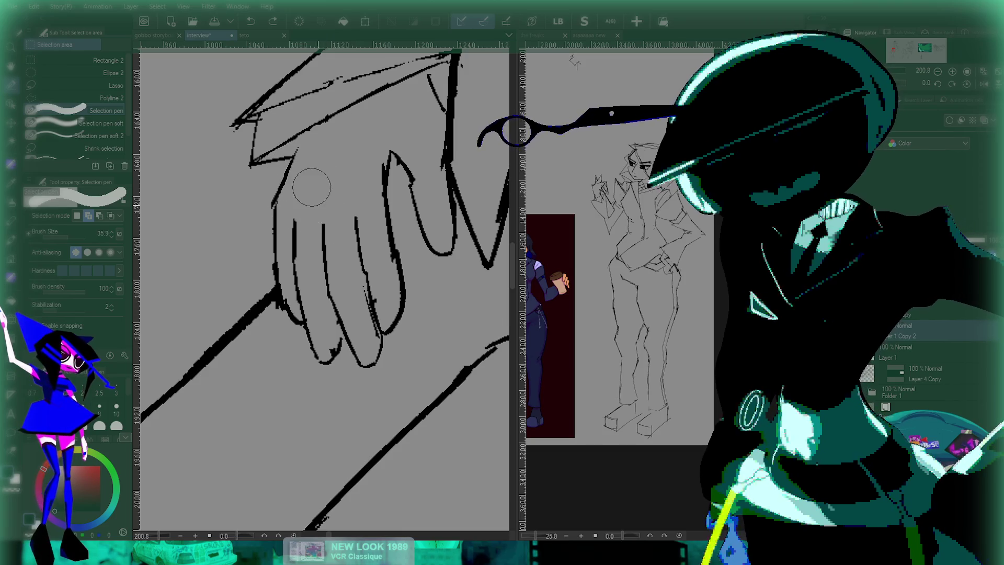
pyautogui.moveTo(298, 218)
pyautogui.mouseDown()
pyautogui.moveTo(327, 363)
pyautogui.moveTo(342, 356)
pyautogui.moveTo(337, 337)
pyautogui.mouseUp()
pyautogui.hotkey('ctrl', 't')
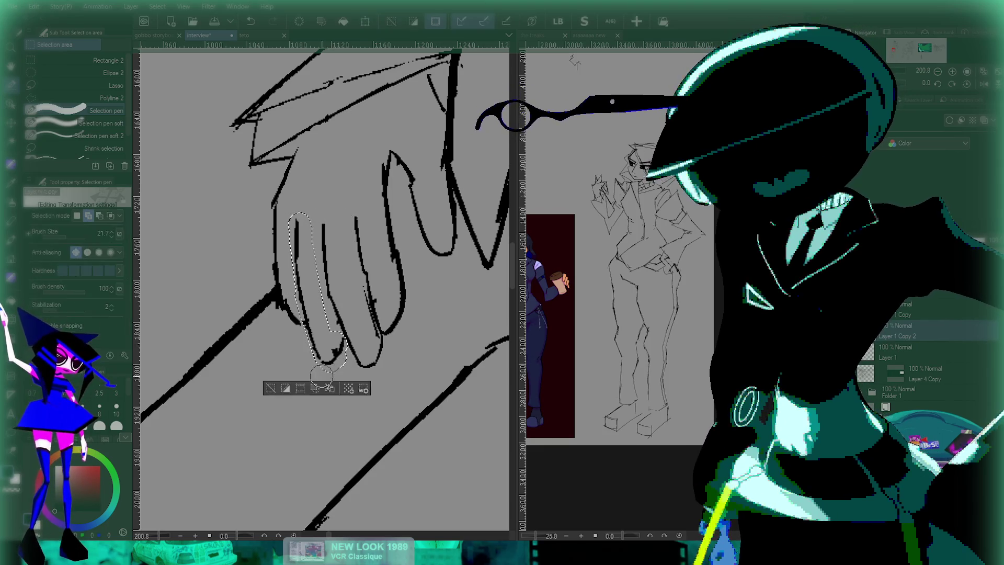
pyautogui.press('Return')
pyautogui.moveTo(387, 290); pyautogui.dragTo(353, 331)
pyautogui.scroll(-3, 353, 332)
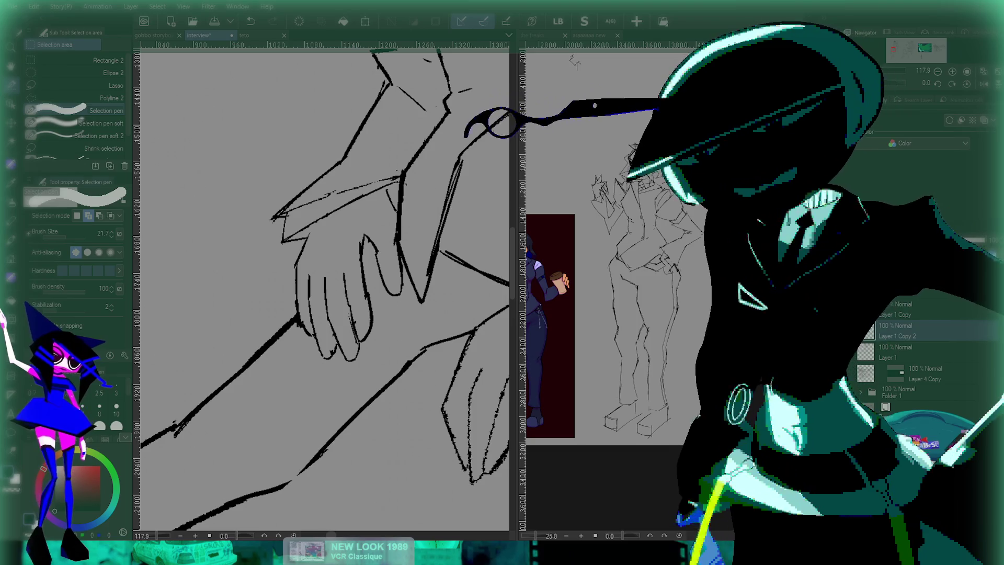
# - Switch back to the pen and redraw the short finger strokes
pyautogui.press('p')
pyautogui.scroll(4, 379, 261)
pyautogui.hotkey('ctrl', 'z')
pyautogui.moveTo(305, 276)
pyautogui.mouseDown()
pyautogui.moveTo(317, 318)
pyautogui.moveTo(309, 275)
pyautogui.mouseUp()
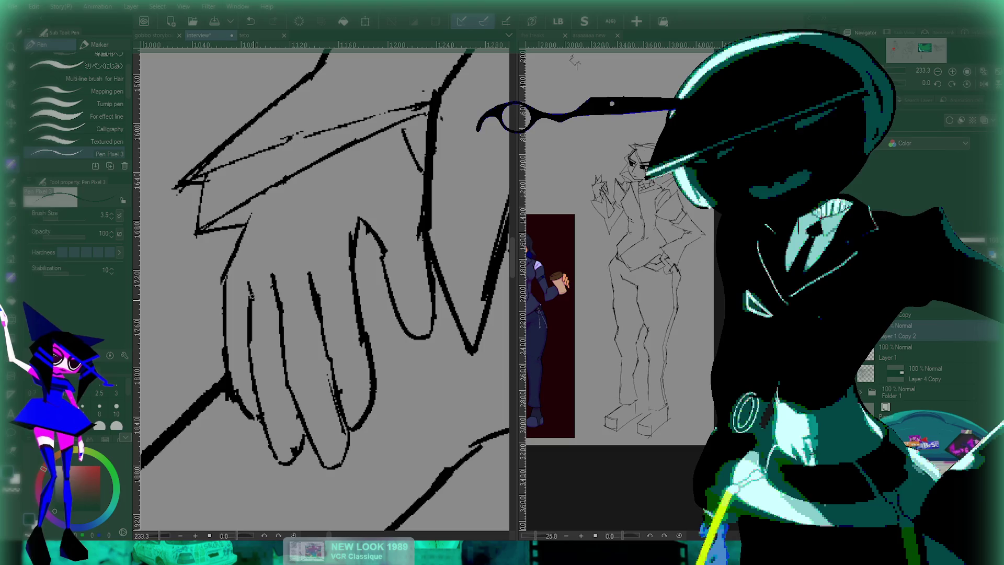
pyautogui.moveTo(246, 276); pyautogui.dragTo(257, 307)
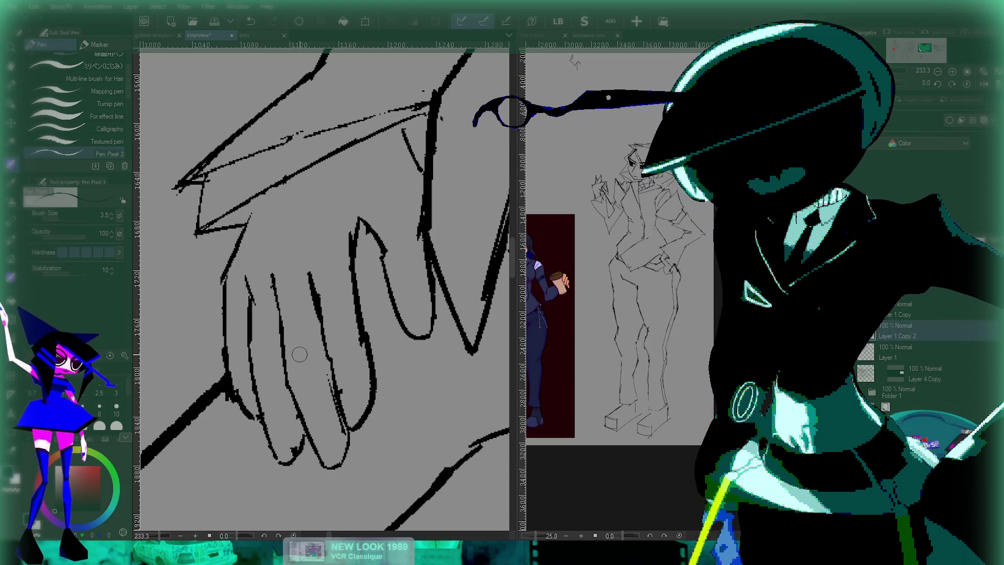
pyautogui.hotkey('ctrl', 'z')
pyautogui.moveTo(309, 274); pyautogui.dragTo(323, 320)
pyautogui.scroll(-5, 331, 324)
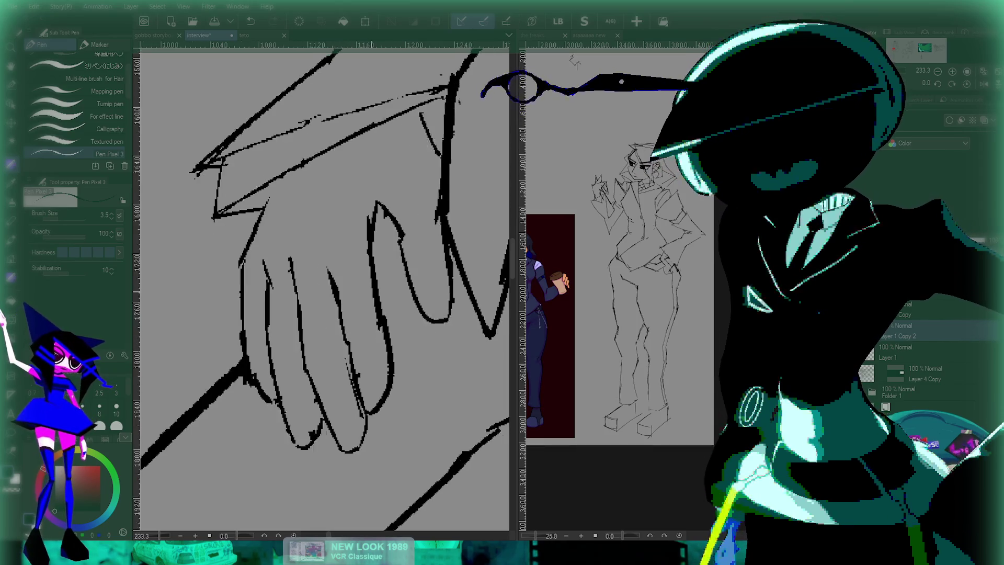
pyautogui.scroll(4, 374, 339)
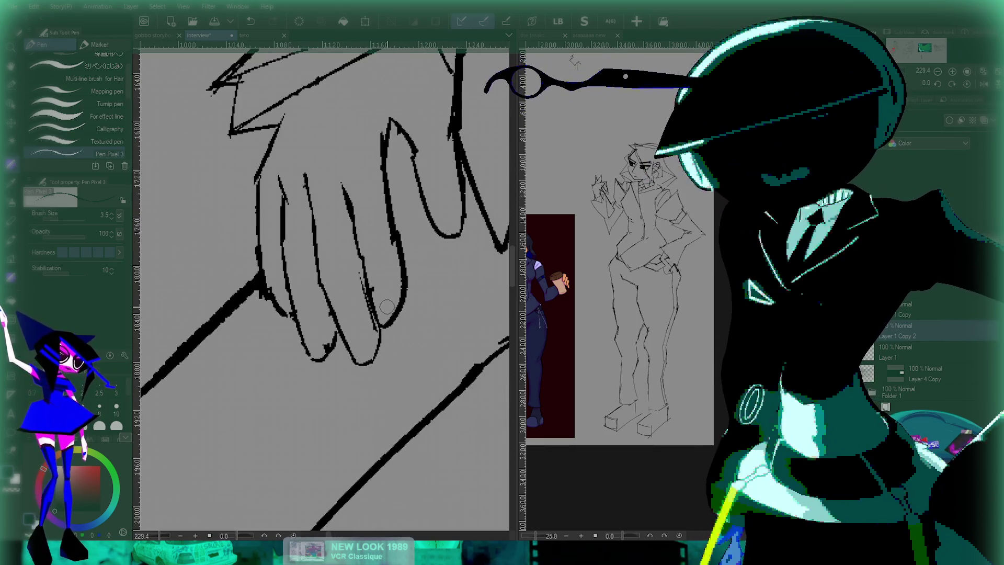
pyautogui.moveTo(351, 174); pyautogui.dragTo(354, 202)
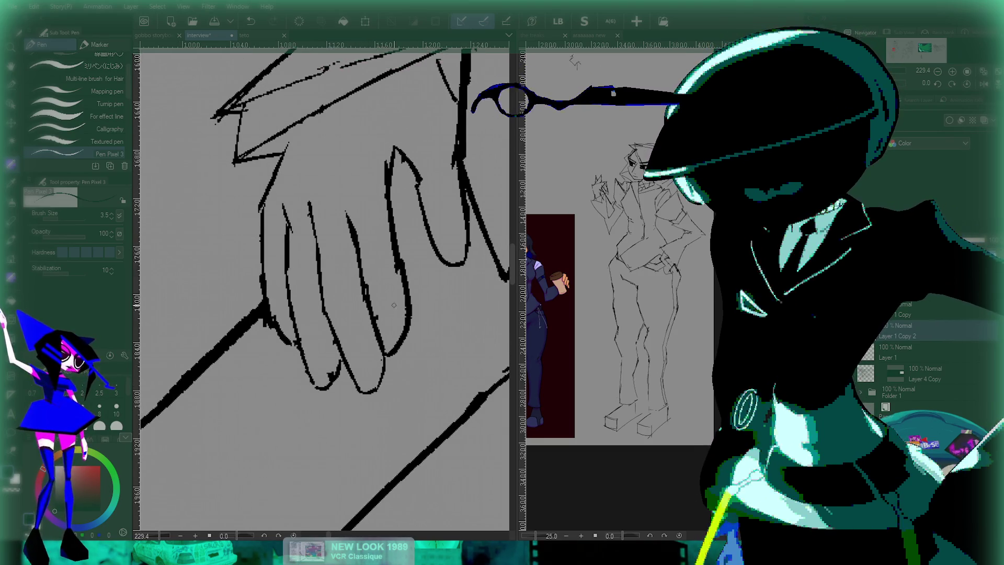
pyautogui.scroll(-2, 378, 301)
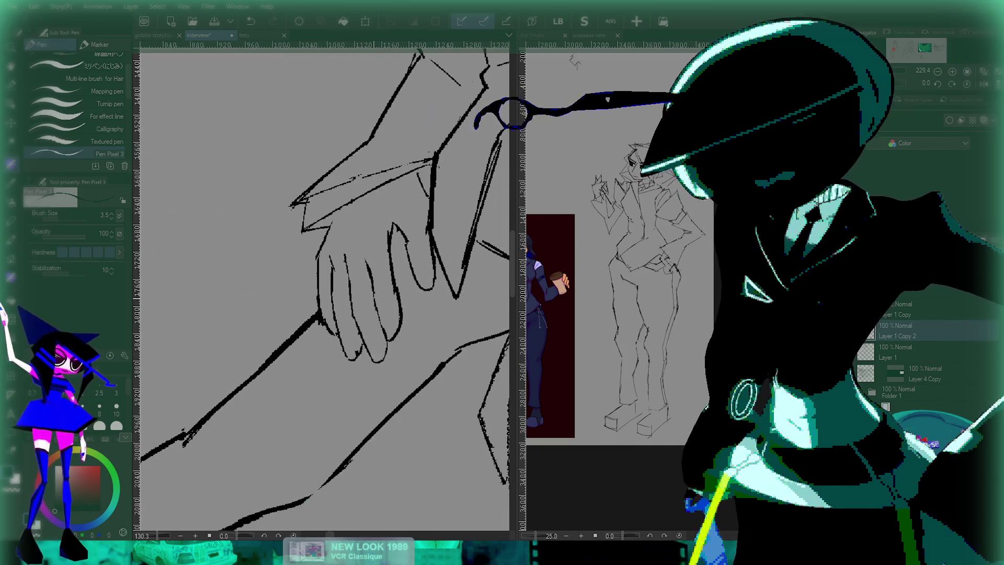
pyautogui.scroll(2, 322, 314)
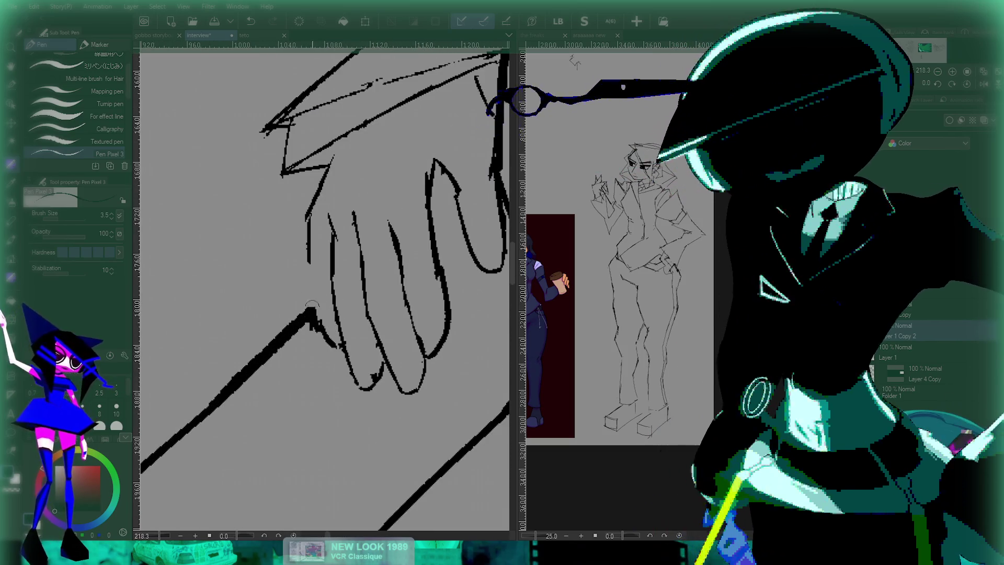
# - Replace the trial strokes with a long finger line running down the hand
pyautogui.hotkey('ctrl', 'z')
pyautogui.moveTo(309, 264); pyautogui.dragTo(320, 336)
pyautogui.hotkey('ctrl', 'z')
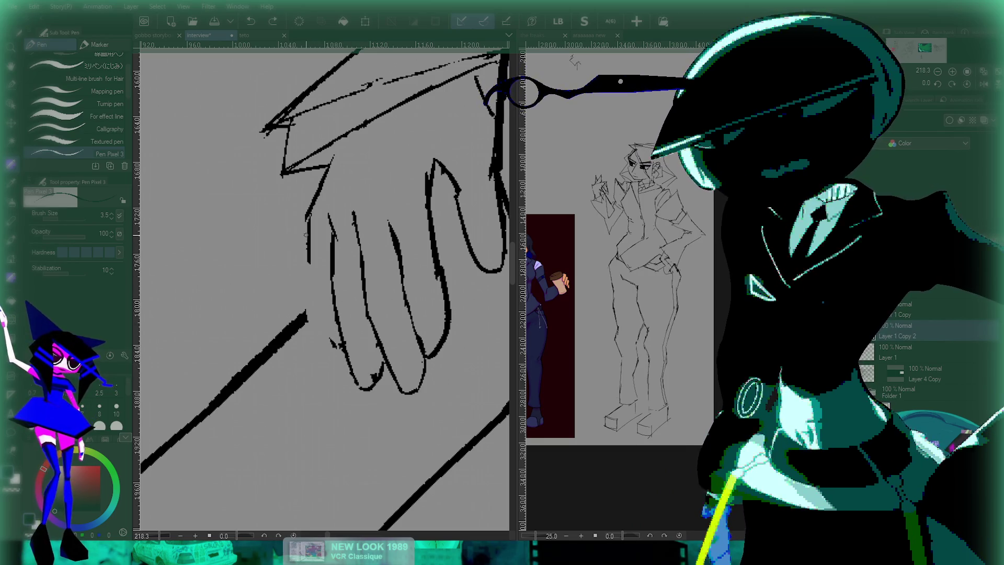
pyautogui.hotkey('ctrl', 'z')
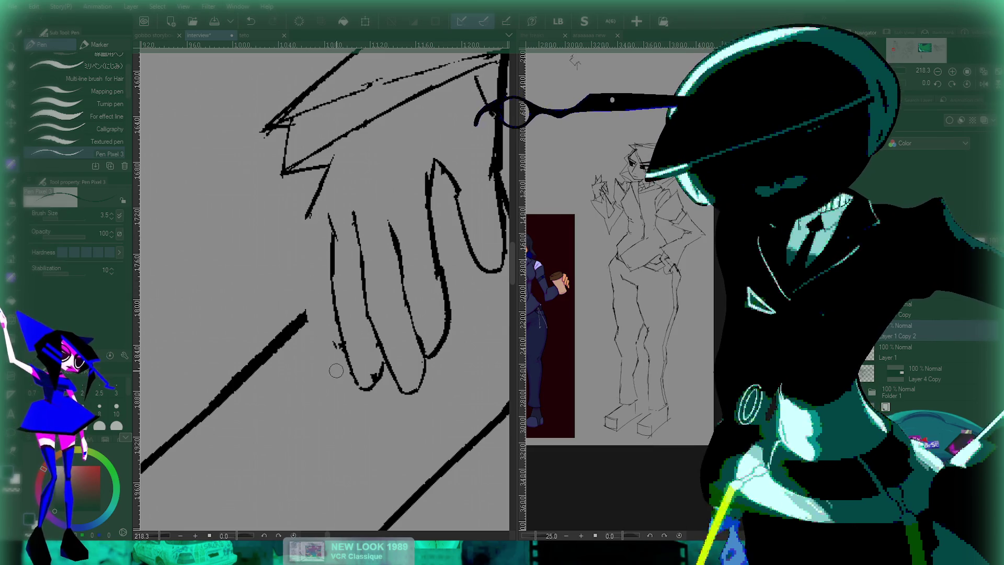
pyautogui.moveTo(324, 285); pyautogui.dragTo(316, 316)
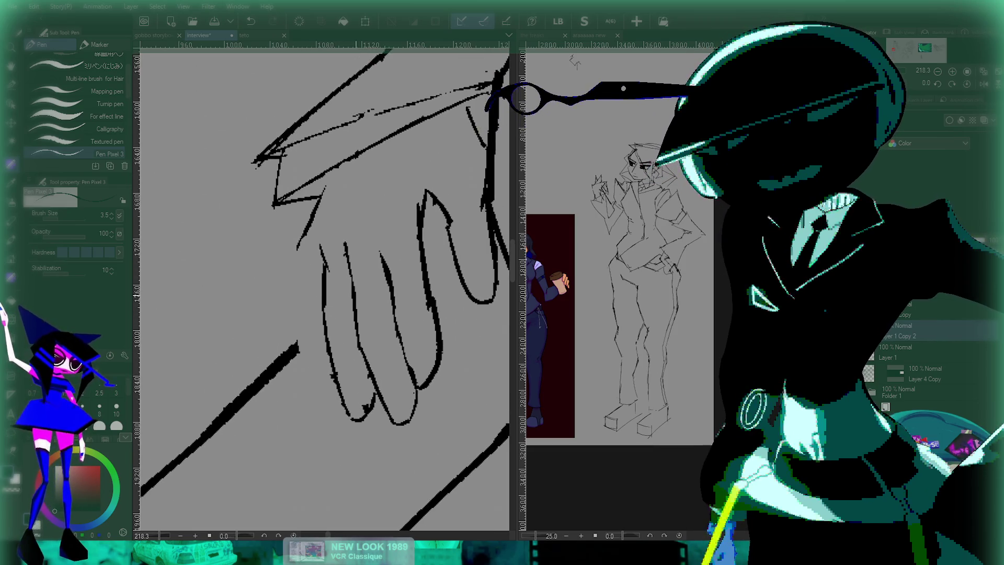
pyautogui.hotkey('ctrl', 'z')
pyautogui.moveTo(321, 189)
pyautogui.mouseDown()
pyautogui.moveTo(292, 238)
pyautogui.moveTo(313, 400)
pyautogui.mouseUp()
pyautogui.hotkey('ctrl', 'z')
# - Retry the finger line until it ends in a hooked fingertip
pyautogui.hotkey('ctrl', 'z')
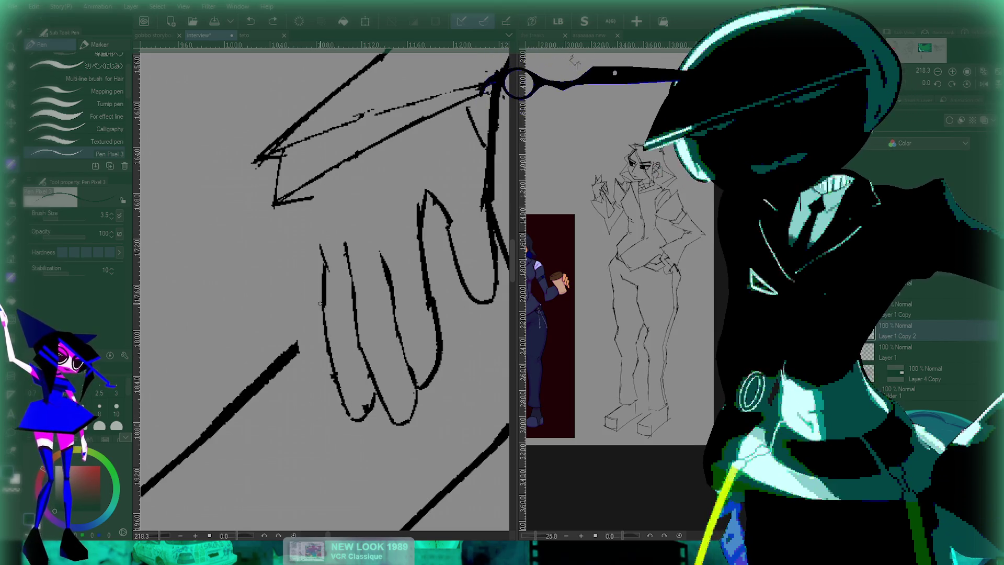
pyautogui.moveTo(321, 288)
pyautogui.mouseDown()
pyautogui.moveTo(317, 397)
pyautogui.moveTo(307, 391)
pyautogui.moveTo(308, 366)
pyautogui.moveTo(306, 382)
pyautogui.mouseUp()
pyautogui.hotkey('ctrl', 'z')
pyautogui.hotkey('ctrl', 'z')
pyautogui.moveTo(305, 379); pyautogui.dragTo(337, 396)
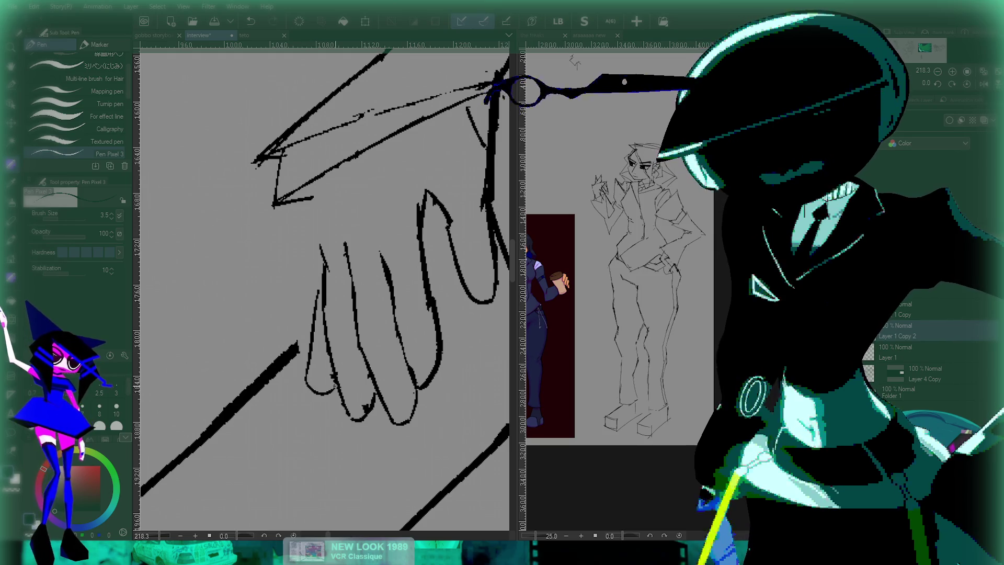
pyautogui.hotkey('ctrl', 'z')
pyautogui.hotkey('ctrl', 'z')
pyautogui.hotkey('ctrl', 'z')
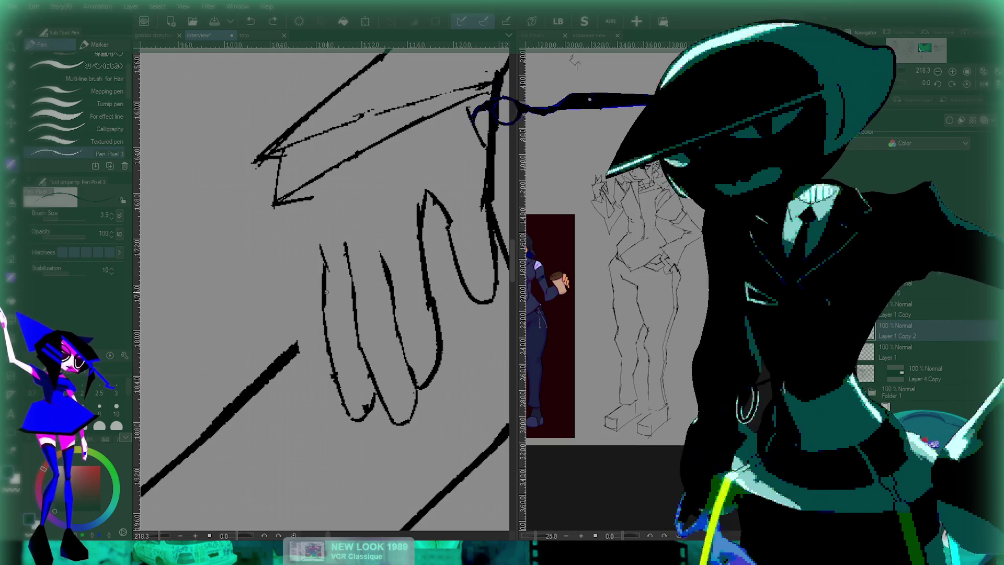
pyautogui.moveTo(306, 241)
pyautogui.mouseDown()
pyautogui.moveTo(329, 230)
pyautogui.moveTo(325, 356)
pyautogui.mouseUp()
pyautogui.hotkey('ctrl', 'z')
pyautogui.moveTo(330, 228)
pyautogui.mouseDown()
pyautogui.moveTo(313, 338)
pyautogui.moveTo(308, 303)
pyautogui.mouseUp()
pyautogui.hotkey('ctrl', 'z')
pyautogui.hotkey('ctrl', 'z')
pyautogui.moveTo(328, 226)
pyautogui.mouseDown()
pyautogui.moveTo(310, 306)
pyautogui.moveTo(336, 310)
pyautogui.mouseUp()
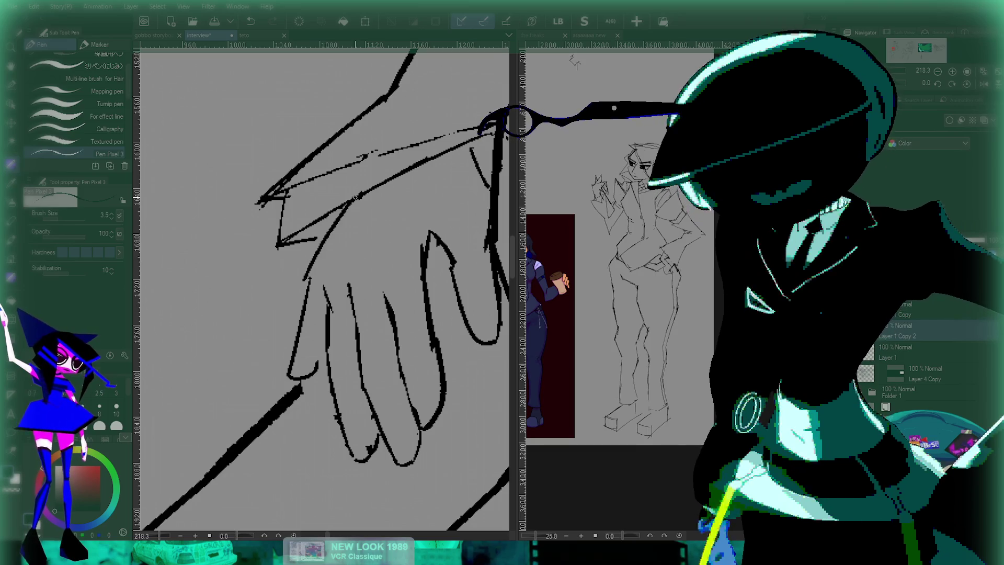
pyautogui.moveTo(344, 258)
pyautogui.mouseDown()
pyautogui.moveTo(336, 234)
pyautogui.moveTo(357, 174)
pyautogui.mouseUp()
pyautogui.scroll(-3, 353, 263)
# - Zoom in on the lower hand and add a short stroke joining the fingertip to its neighbour
pyautogui.scroll(4, 352, 262)
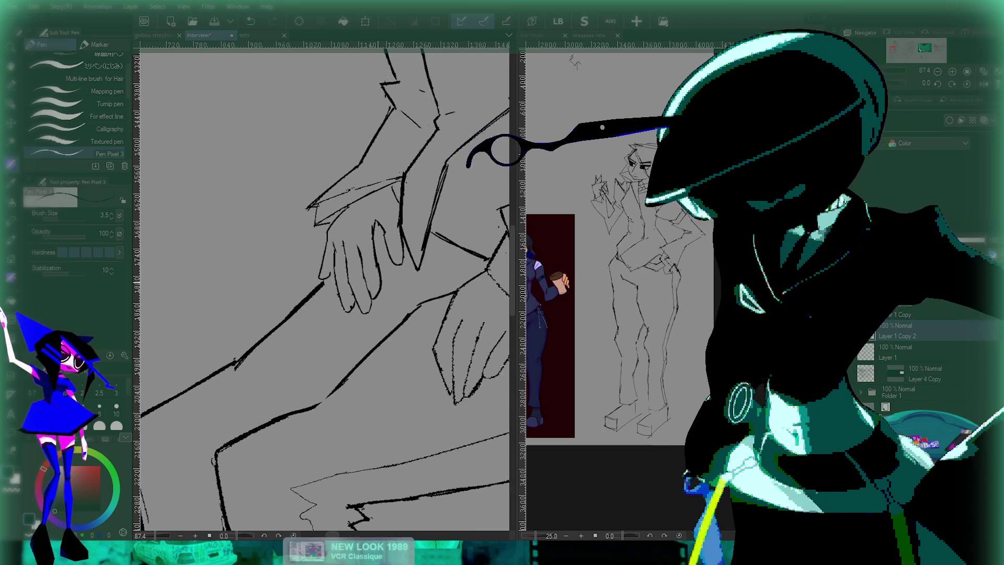
pyautogui.moveTo(353, 262); pyautogui.dragTo(345, 285)
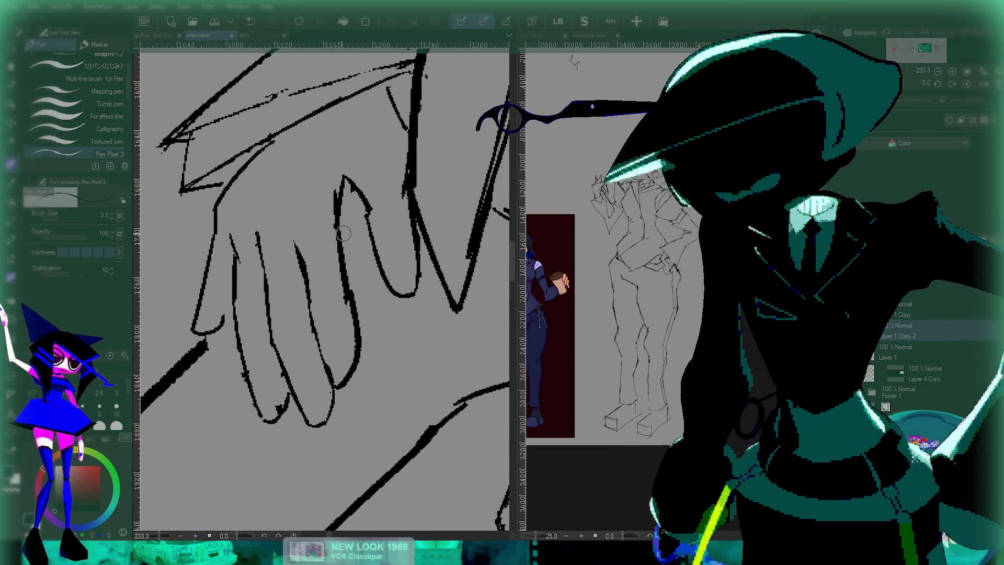
pyautogui.scroll(-3, 324, 288)
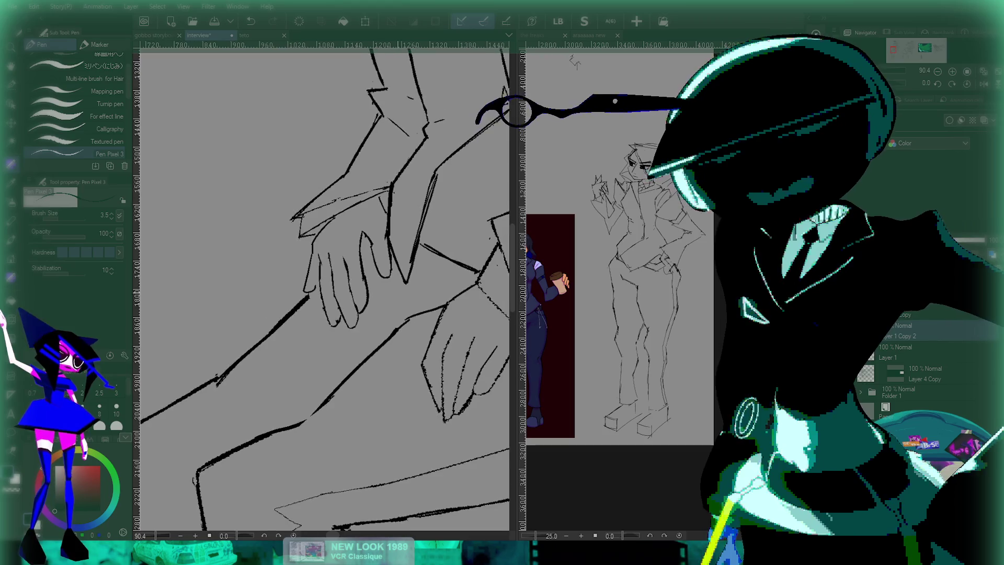
pyautogui.scroll(3, 348, 314)
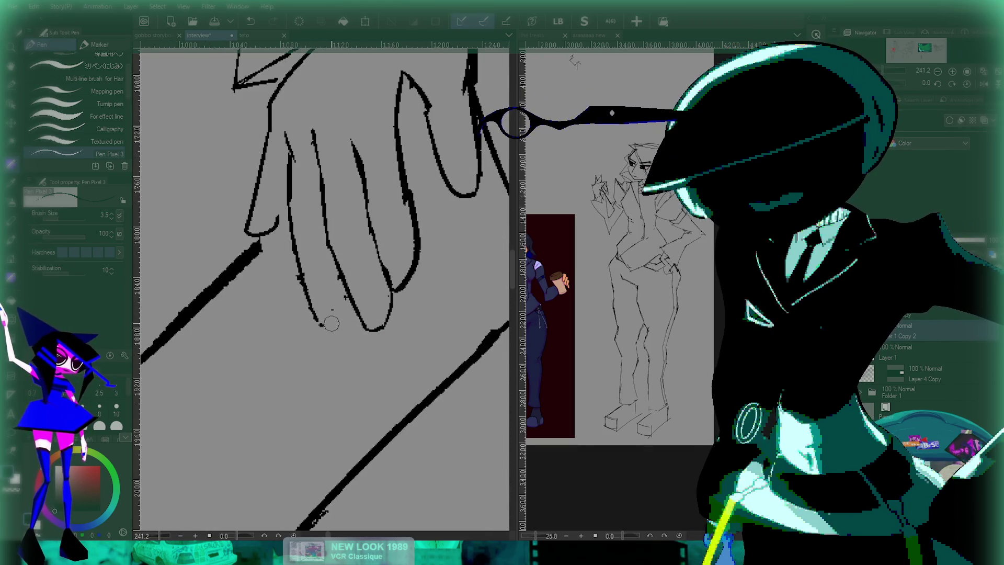
pyautogui.scroll(-3, 342, 277)
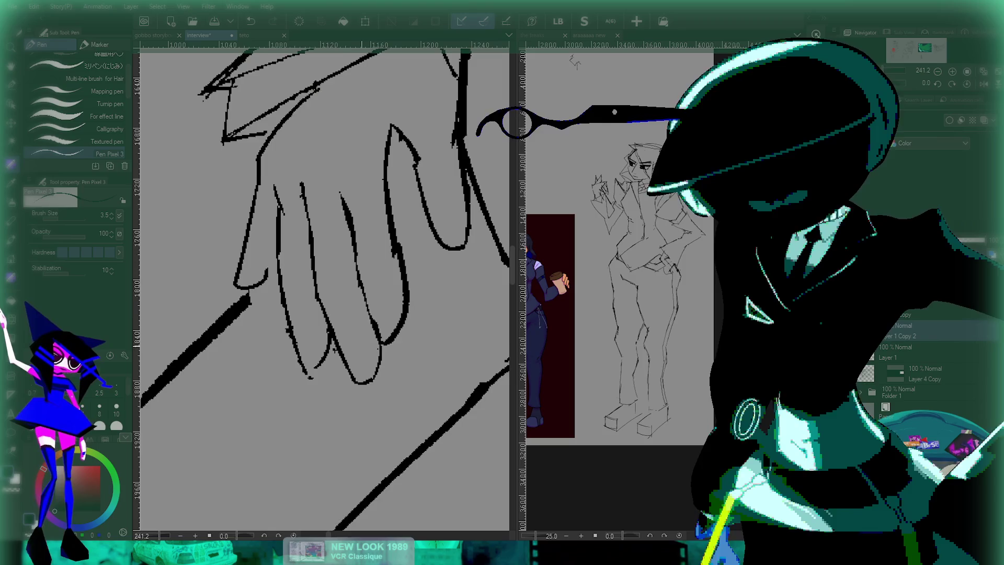
pyautogui.moveTo(454, 100); pyautogui.dragTo(435, 130)
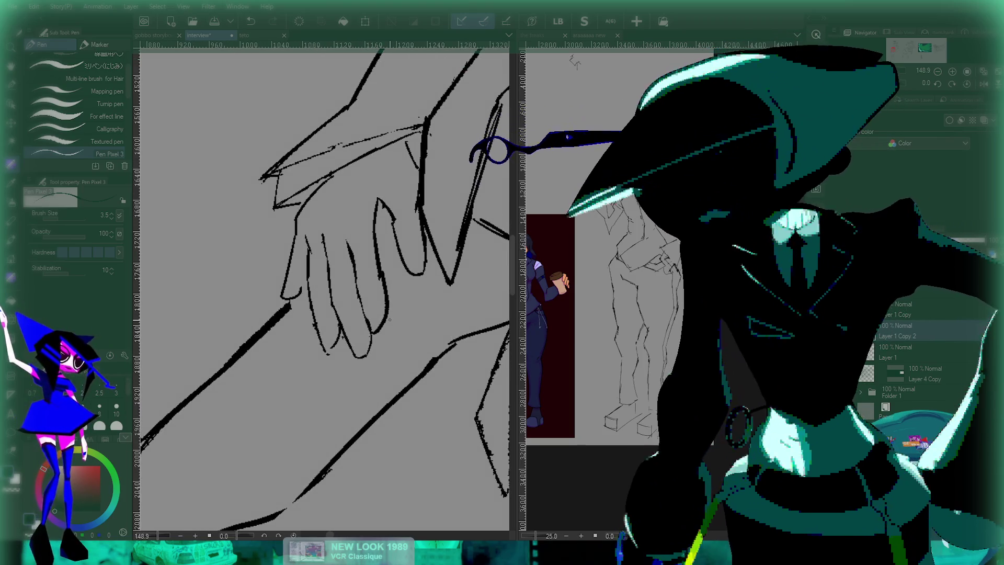
pyautogui.scroll(-5, 431, 69)
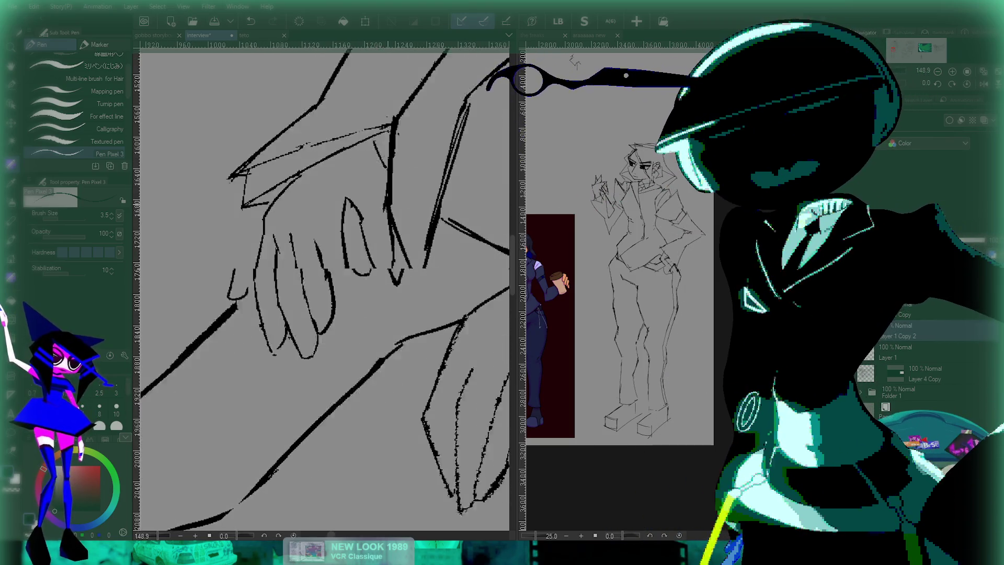
pyautogui.scroll(8, 255, 294)
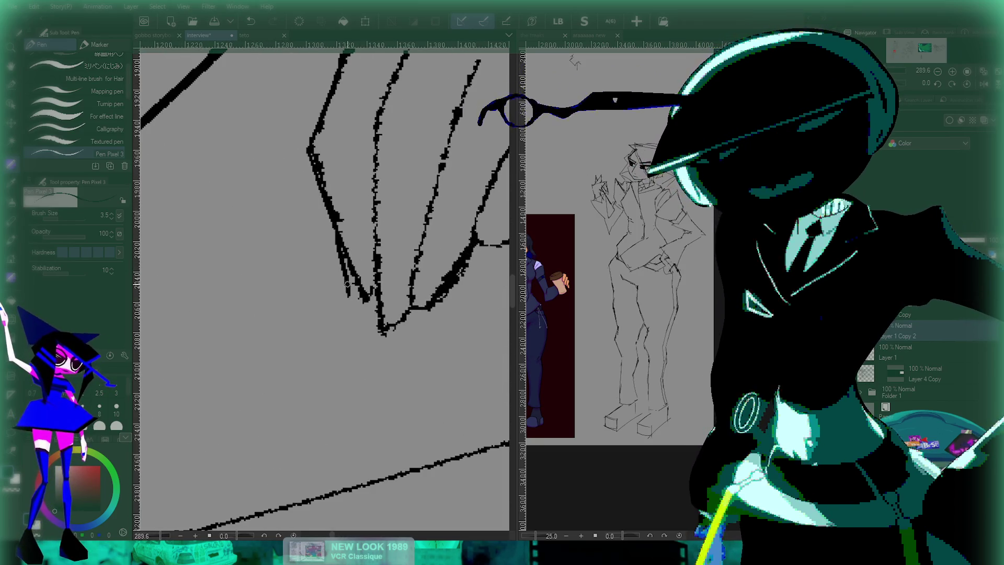
pyautogui.moveTo(347, 284)
pyautogui.mouseDown()
pyautogui.moveTo(350, 306)
pyautogui.moveTo(370, 296)
pyautogui.mouseUp()
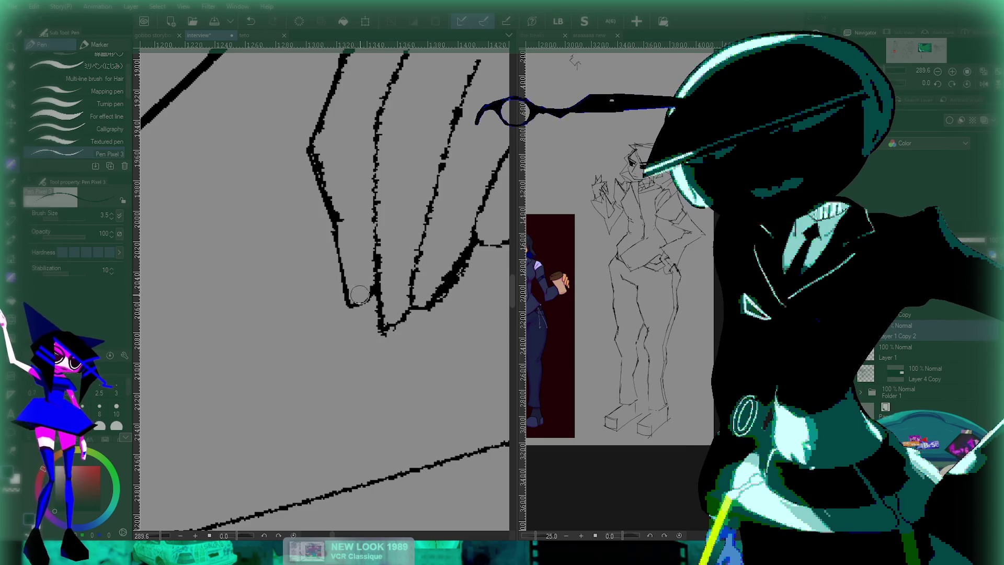
pyautogui.scroll(-4, 416, 262)
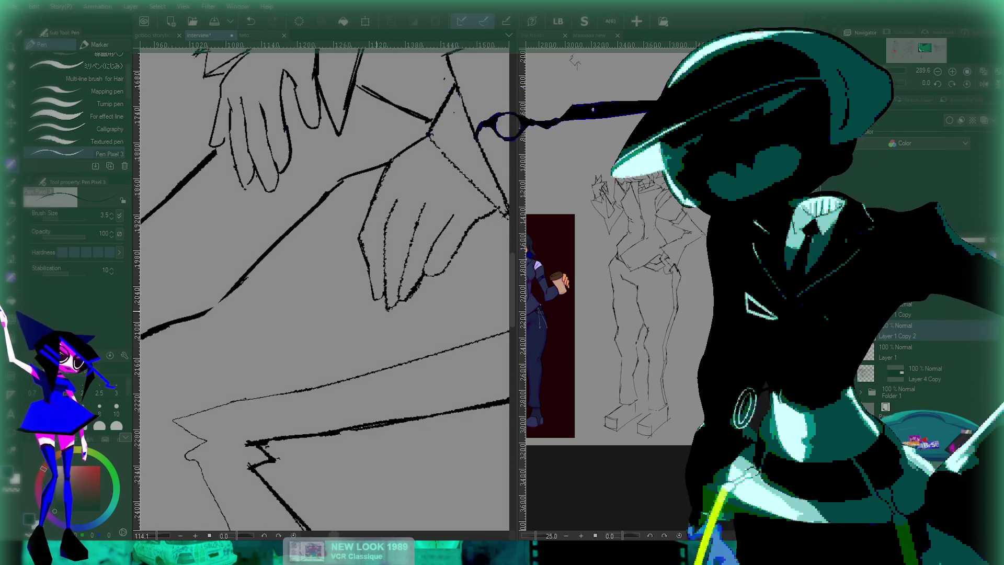
pyautogui.moveTo(464, 270); pyautogui.dragTo(412, 293)
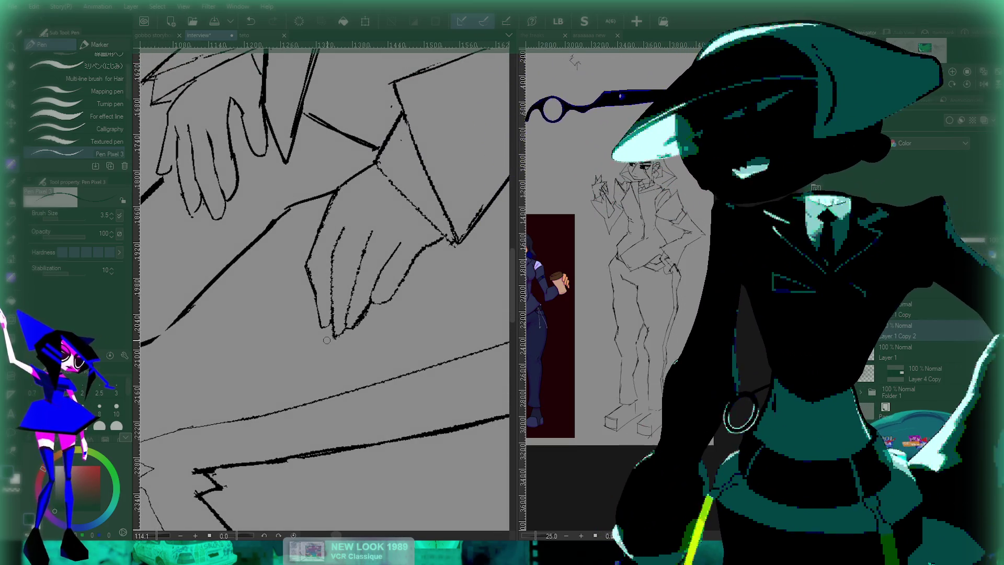
# - Zoom in on the legs and feet, undo the stray marks, and zoom back out
pyautogui.scroll(-5, 327, 341)
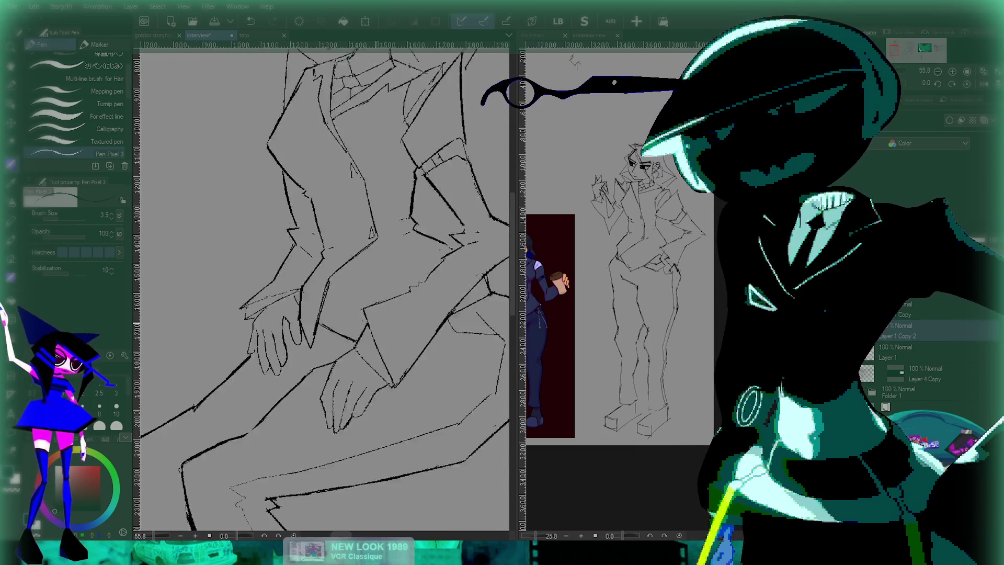
pyautogui.scroll(-3, 363, 329)
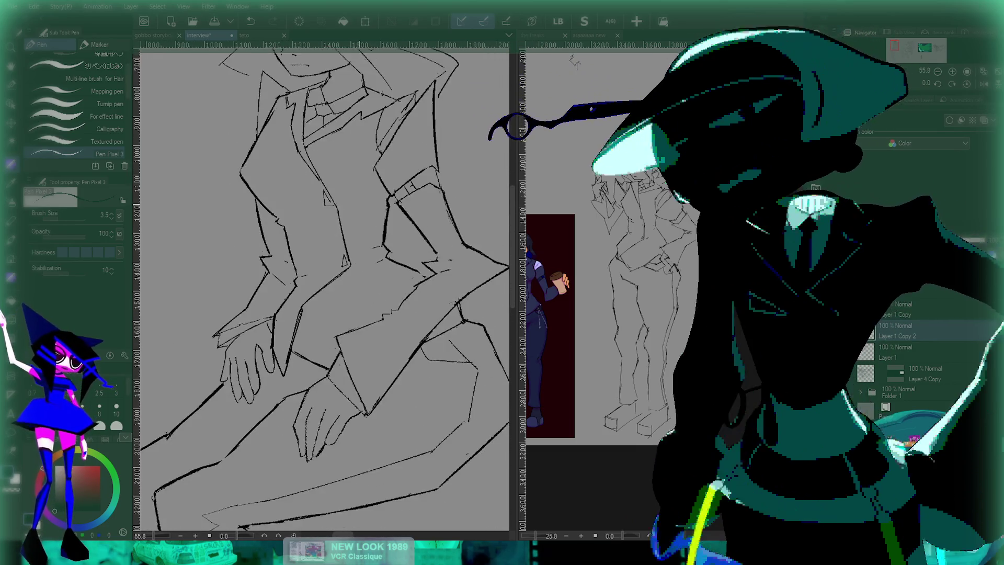
pyautogui.scroll(4, 320, 340)
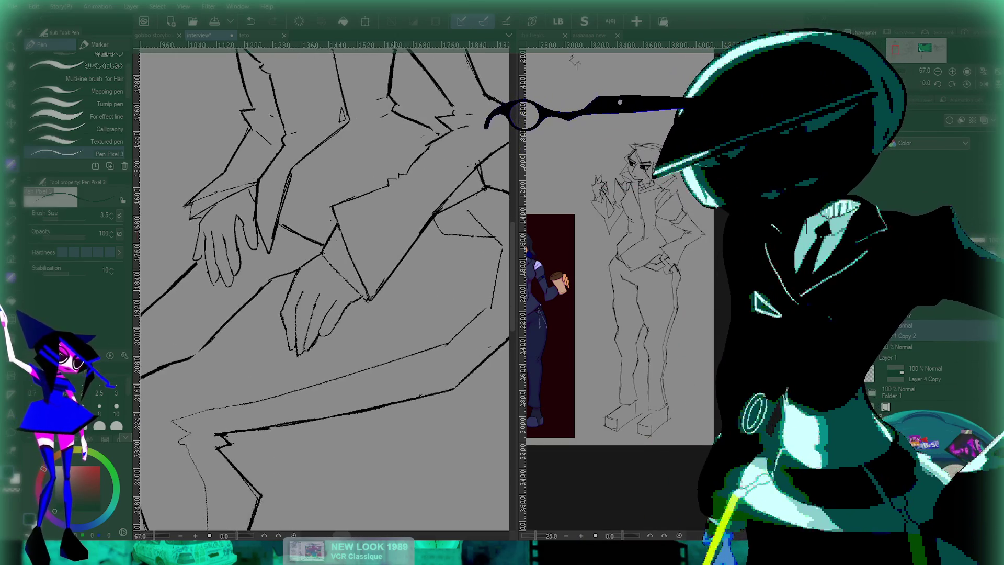
pyautogui.moveTo(314, 288); pyautogui.dragTo(334, 276)
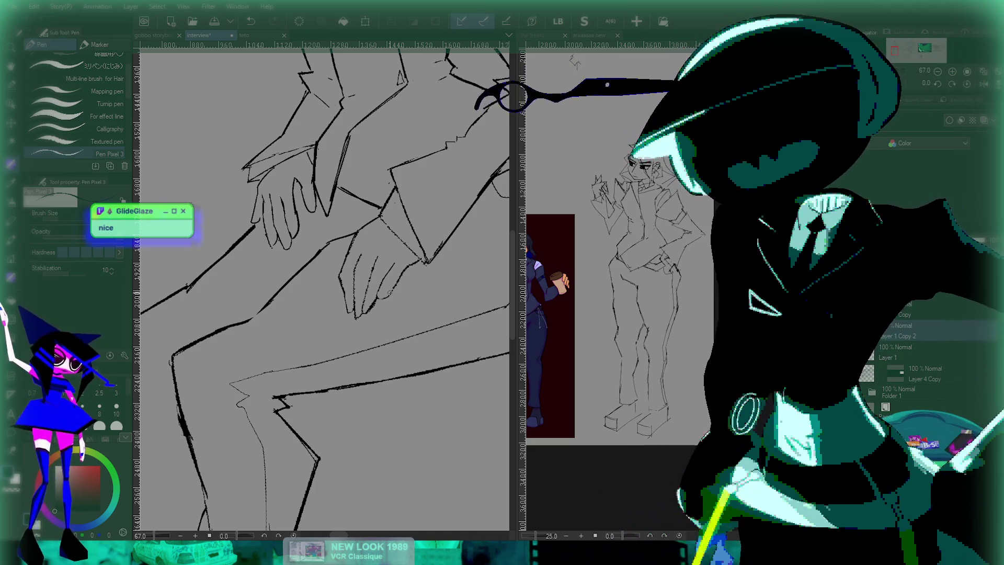
pyautogui.scroll(-3, 425, 187)
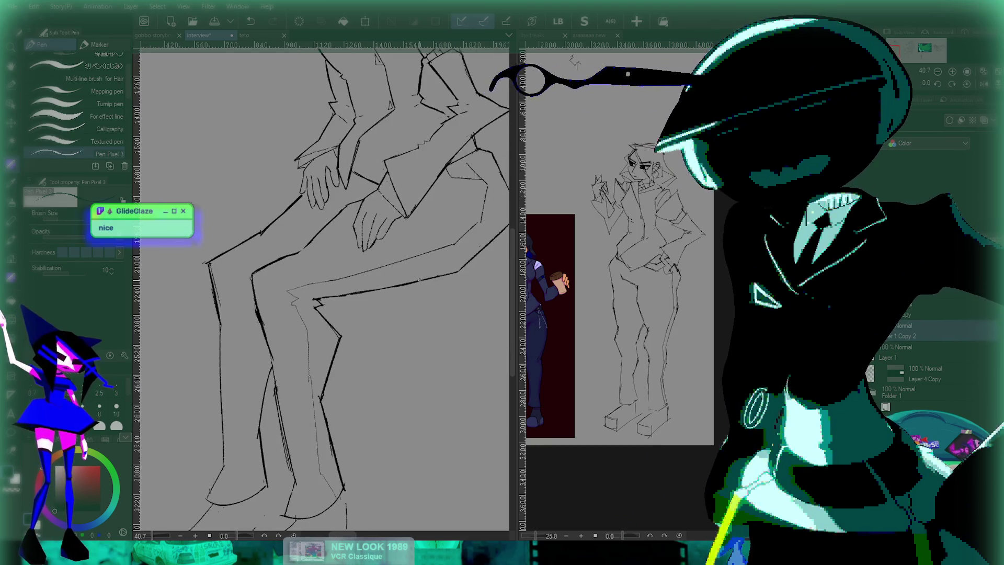
pyautogui.scroll(-3, 358, 227)
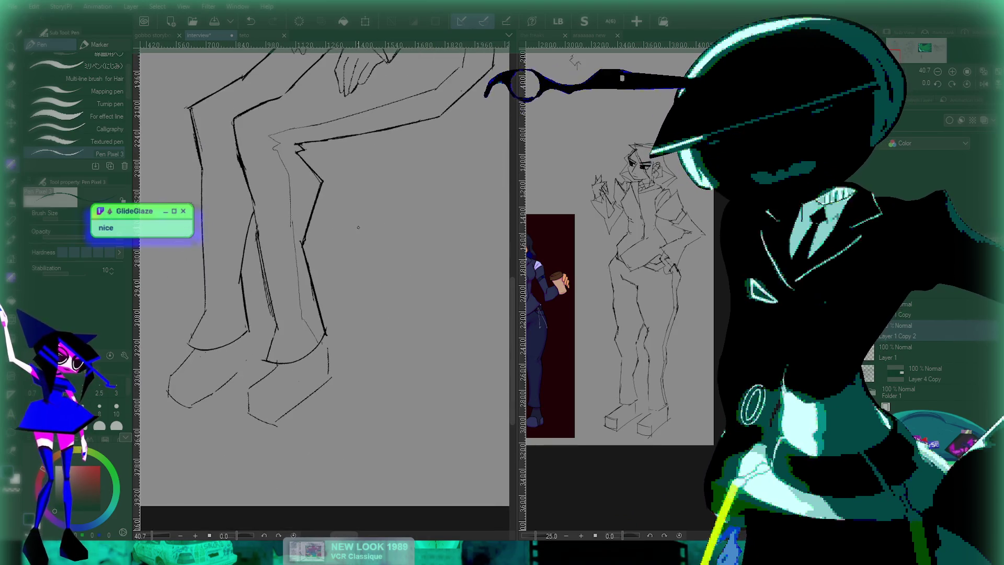
pyautogui.moveTo(358, 227); pyautogui.dragTo(462, 162)
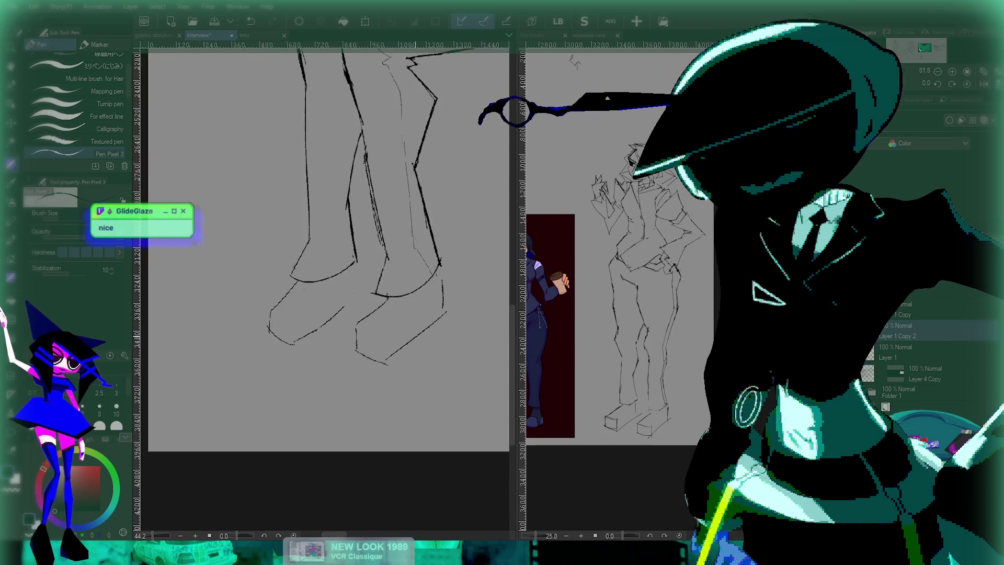
pyautogui.scroll(4, 322, 285)
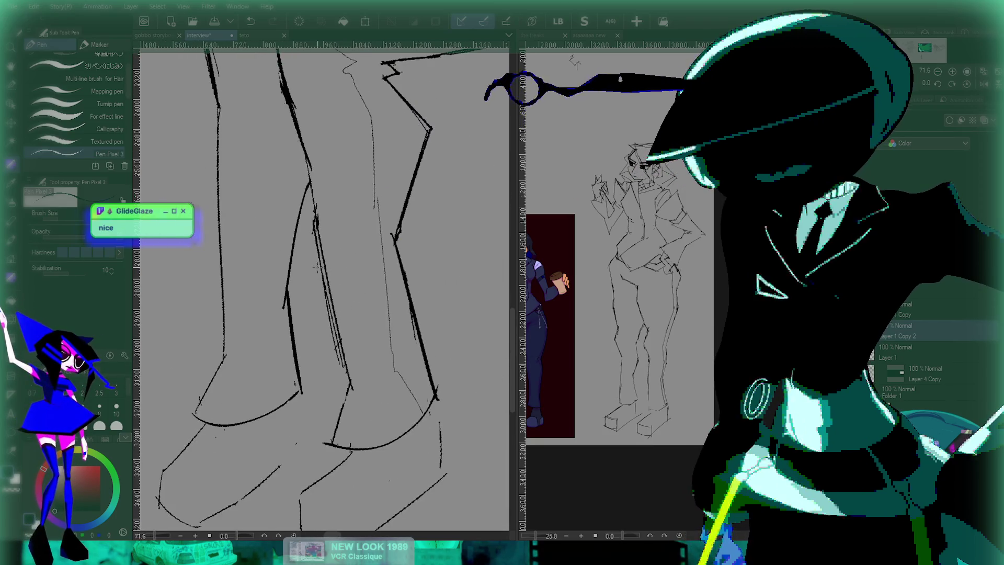
pyautogui.hotkey('ctrl', 'z')
pyautogui.hotkey('ctrl', 'z')
pyautogui.hotkey('ctrl', 'z')
pyautogui.hotkey('ctrl', 'z')
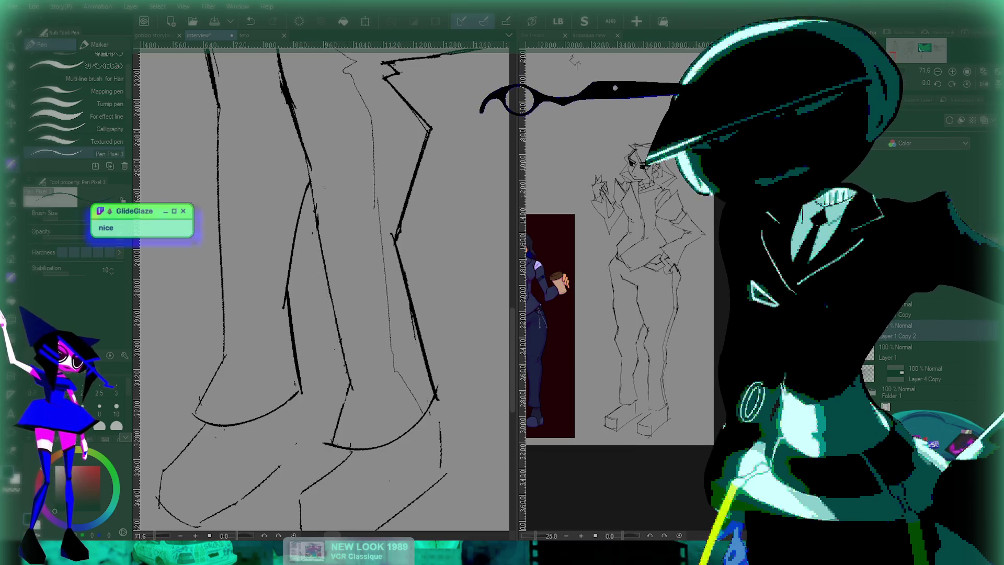
pyautogui.scroll(3, 328, 233)
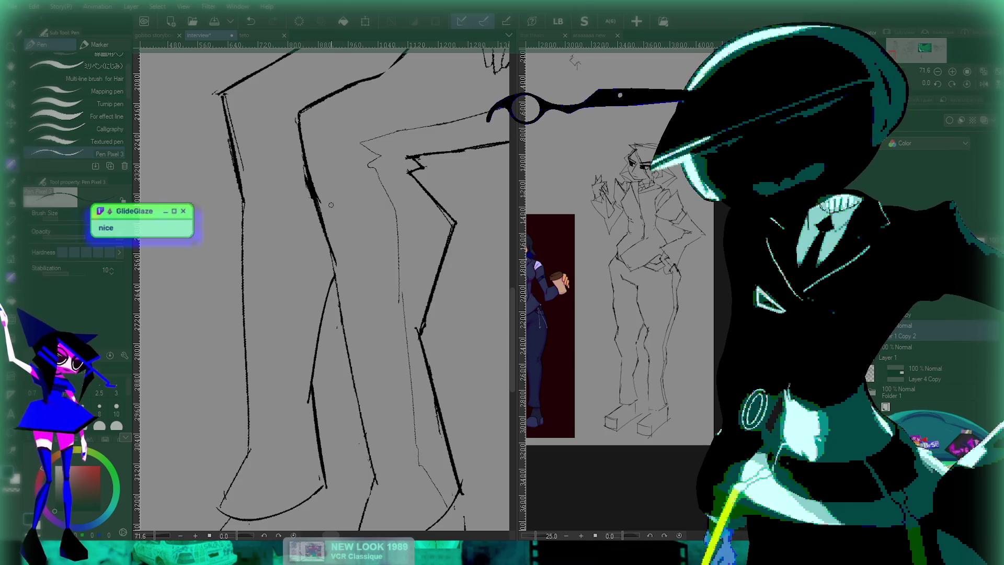
pyautogui.scroll(-6, 345, 256)
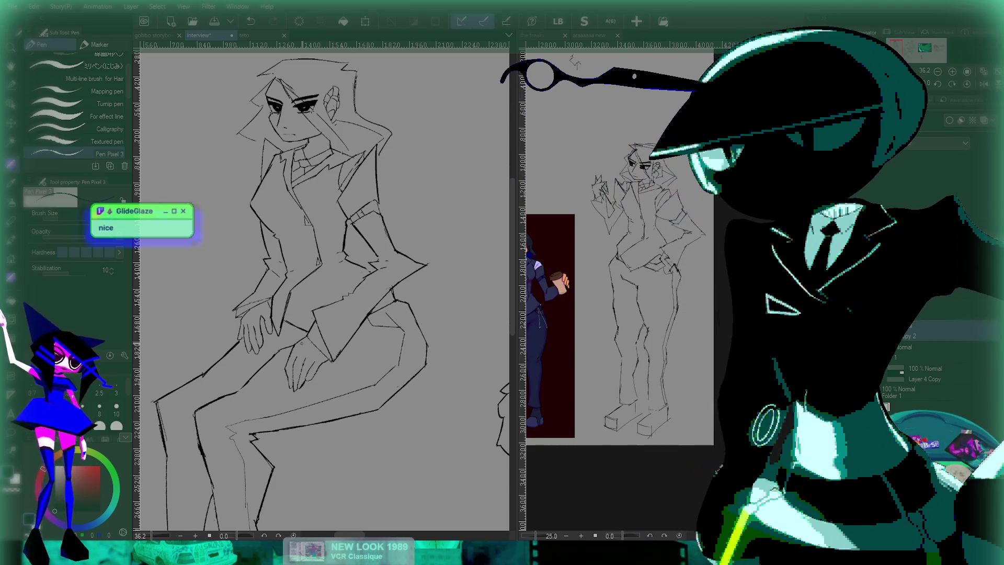
# - Switch to the gobbo storyboard, show its Timeline, and play the animation
pyautogui.hotkey('ctrl', 'shift', 'Tab')
pyautogui.scroll(-5, 460, 349)
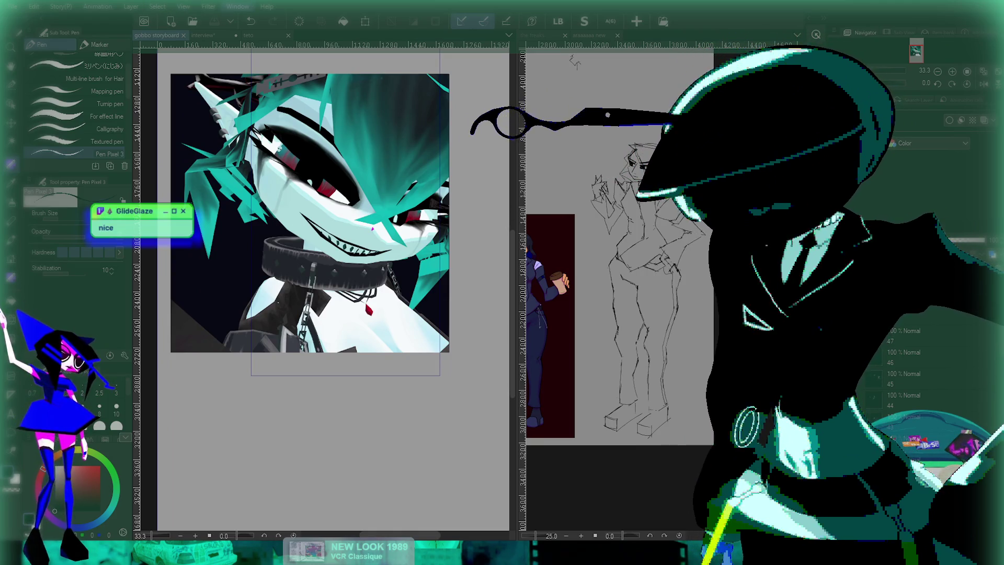
pyautogui.hotkey('ctrl', 'shift', 't')
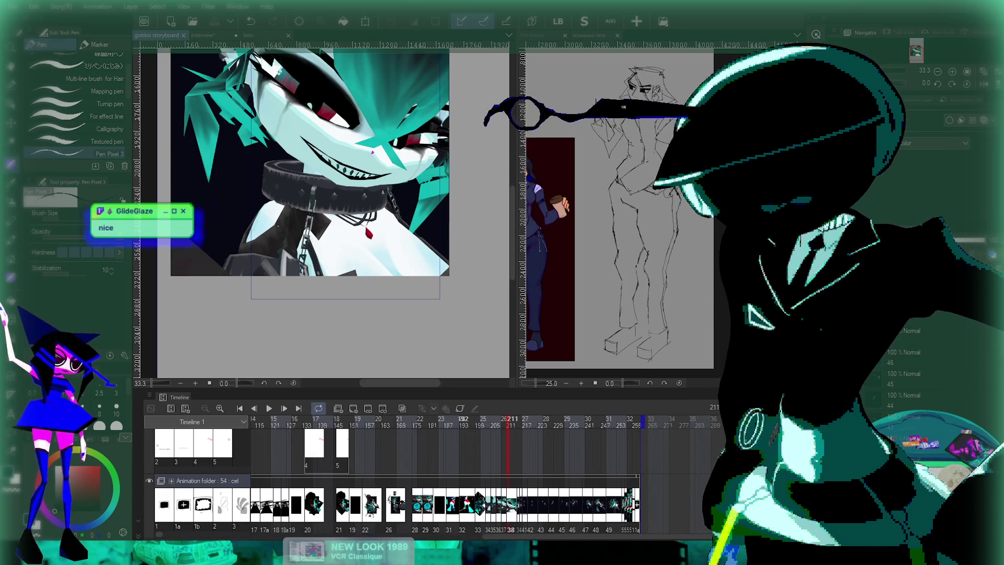
pyautogui.hscroll(-5, 445, 470)
pyautogui.press('Return')
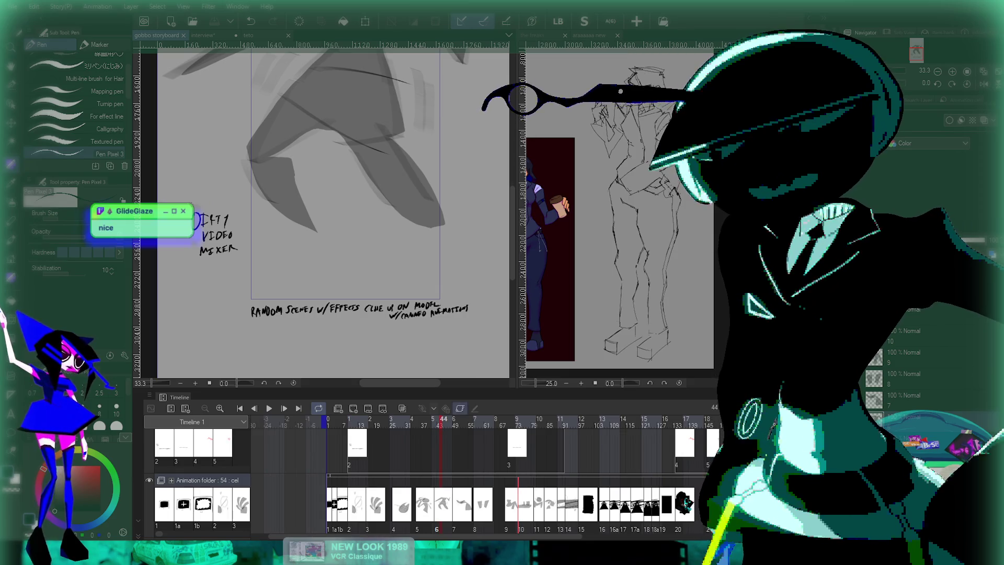
pyautogui.scroll(4, 324, 209)
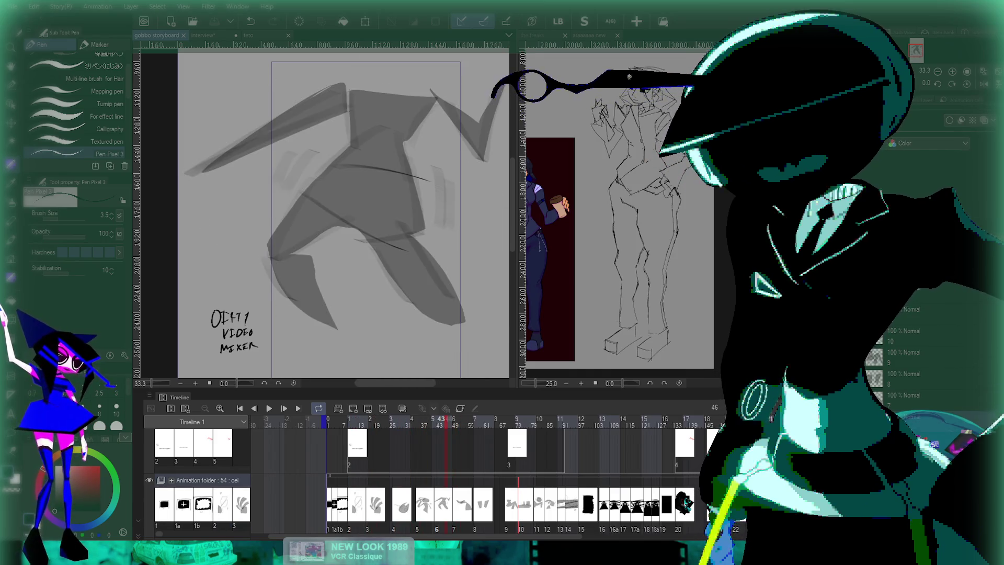
pyautogui.scroll(1, 471, 471)
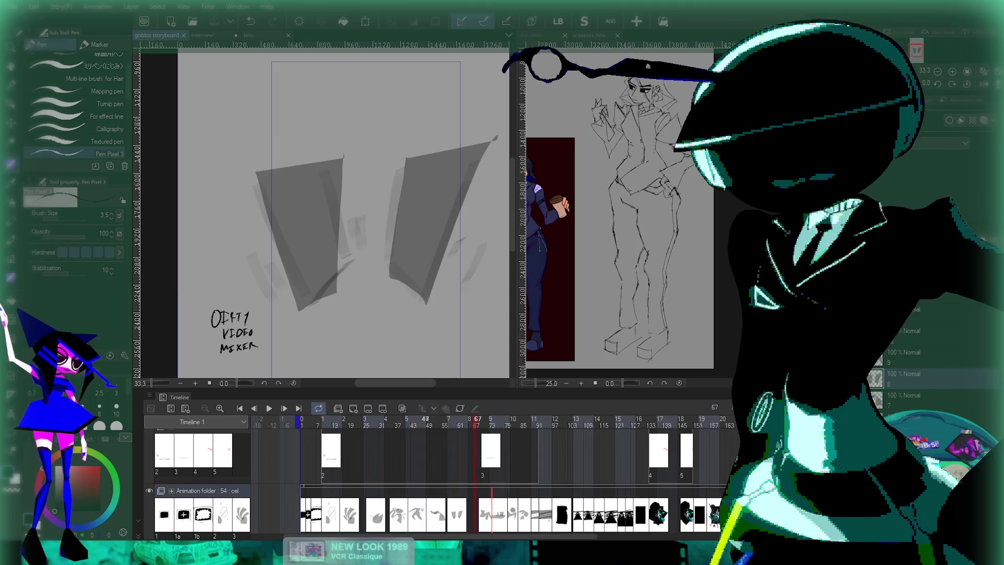
pyautogui.hscroll(3, 470, 470)
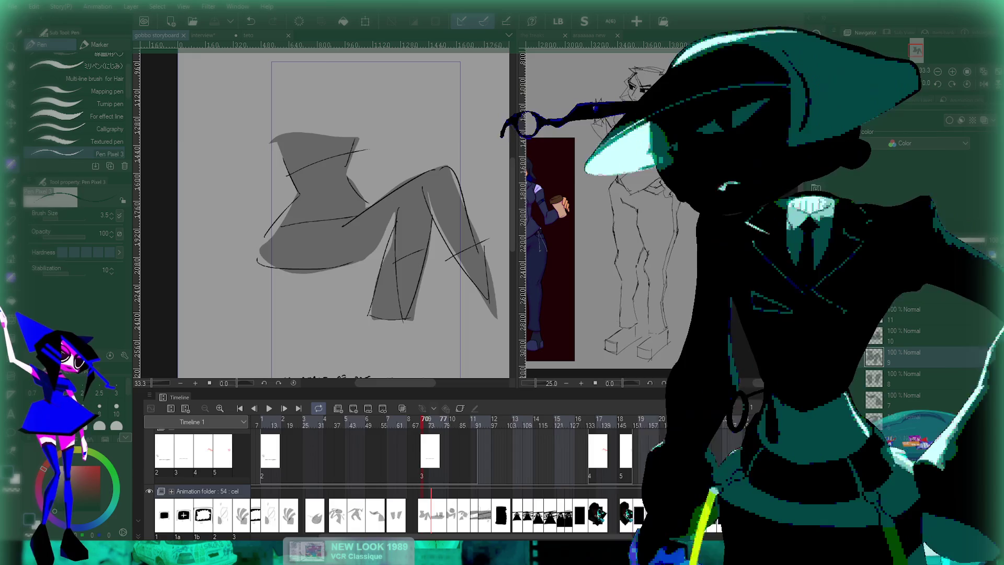
# - Step from the table scene cel to a later storyboard cel
pyautogui.press('space')
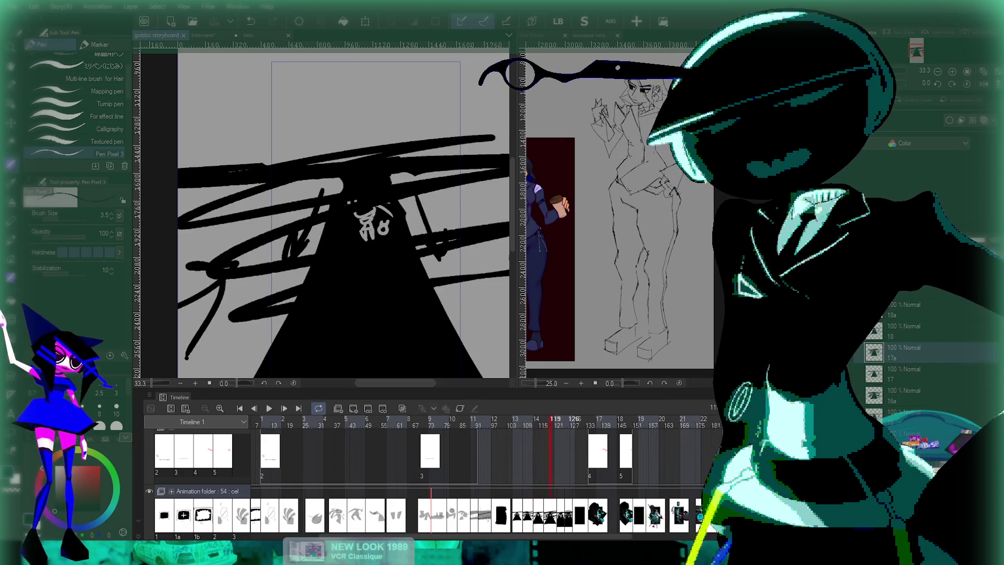
pyautogui.hscroll(5, 397, 476)
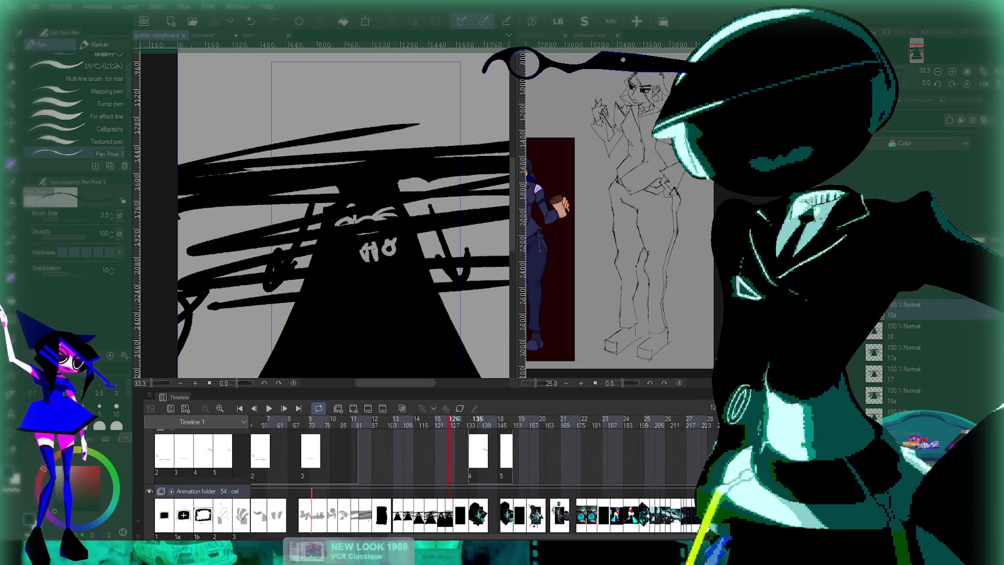
pyautogui.hscroll(1, 398, 476)
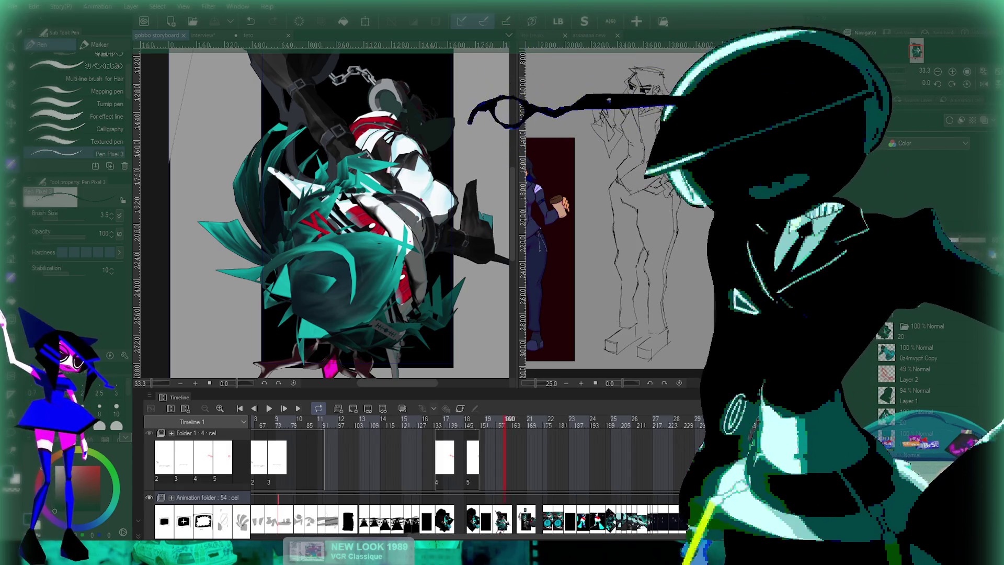
pyautogui.press('Right')
pyautogui.press('Right')
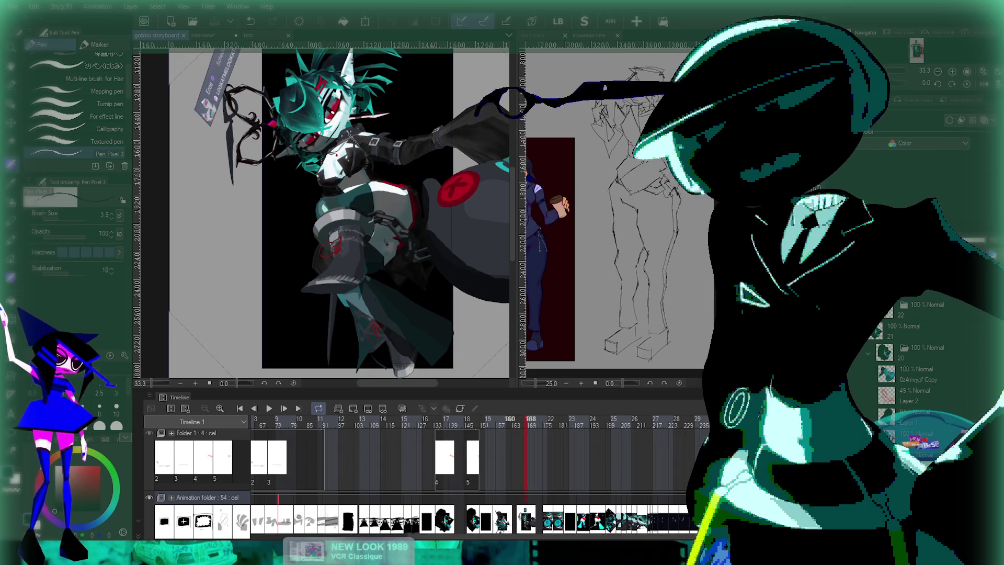
pyautogui.moveTo(442, 244); pyautogui.dragTo(449, 264)
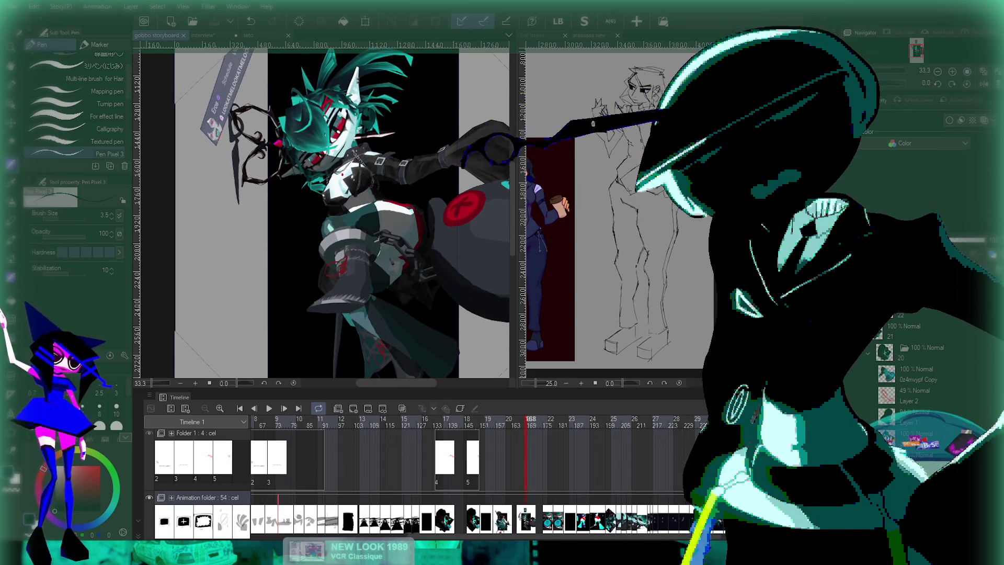
pyautogui.scroll(5, 324, 209)
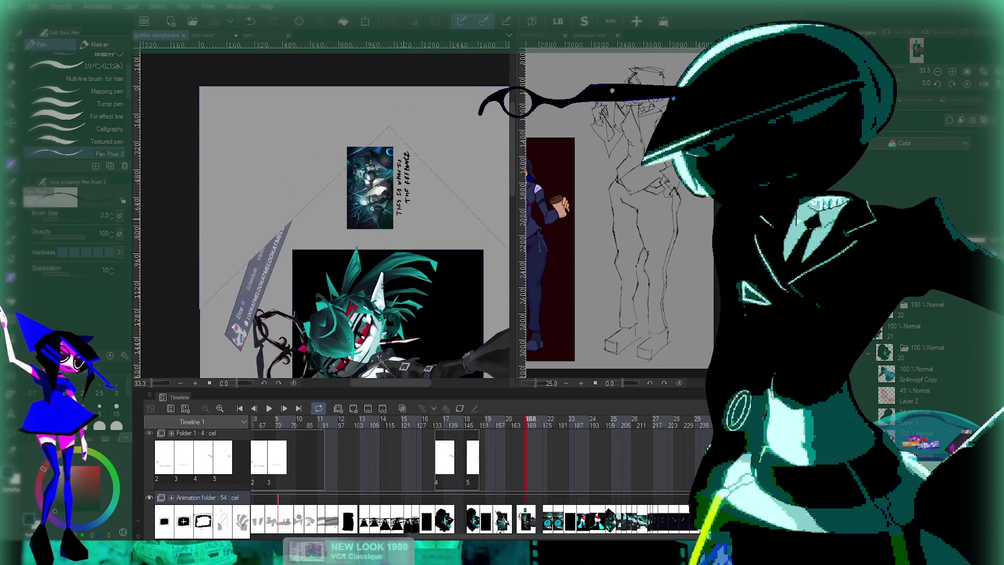
pyautogui.scroll(-4, 324, 209)
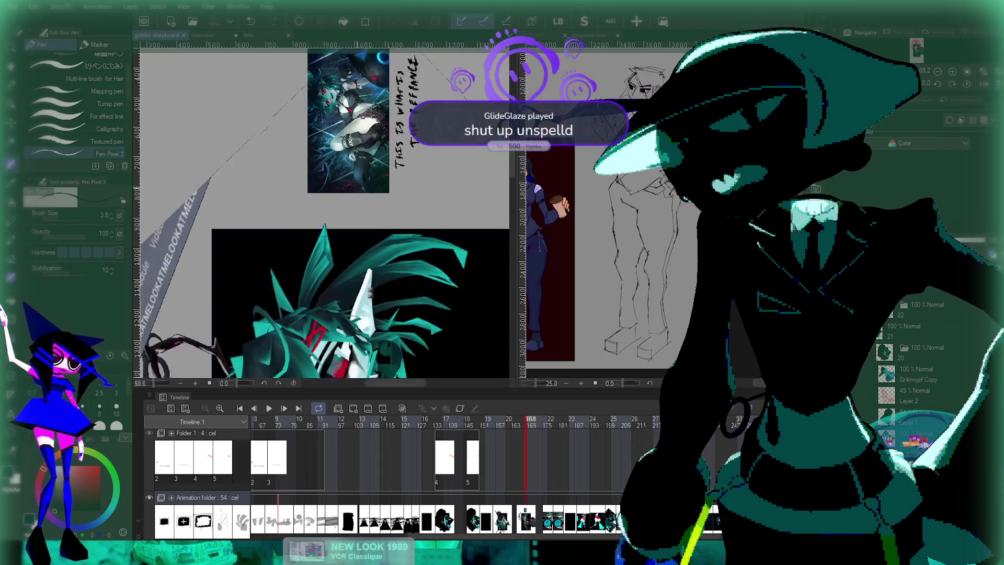
# - Step back and forth between the red-sketched close-up and fully drawn character frames
pyautogui.press('Right')
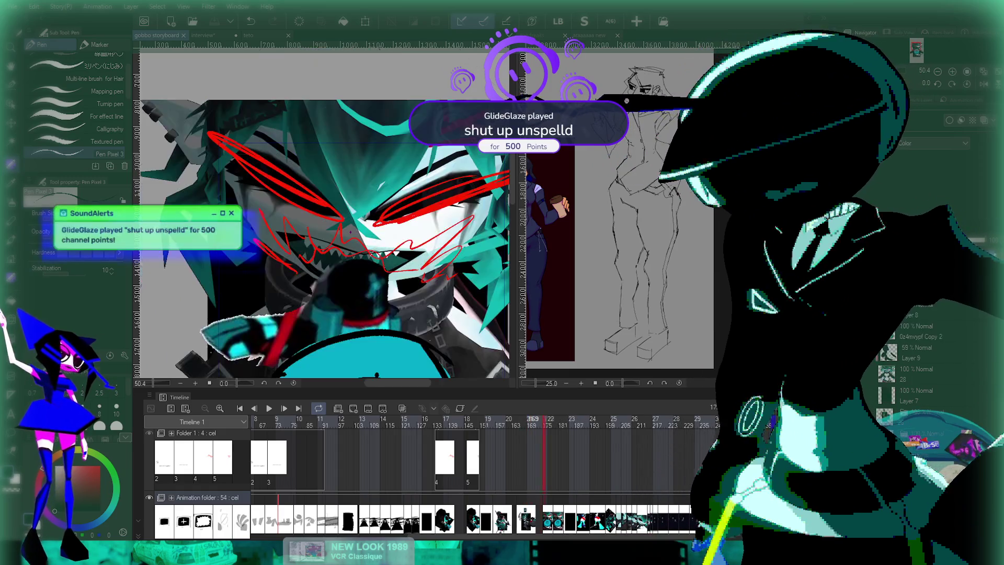
pyautogui.scroll(-3, 324, 209)
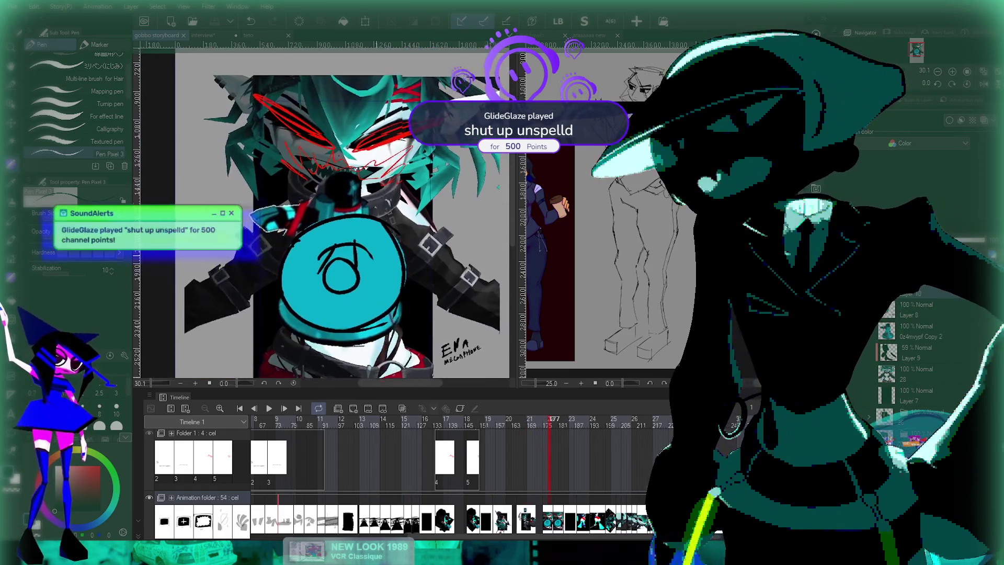
pyautogui.press('Right')
pyautogui.press('Right')
pyautogui.press('Right')
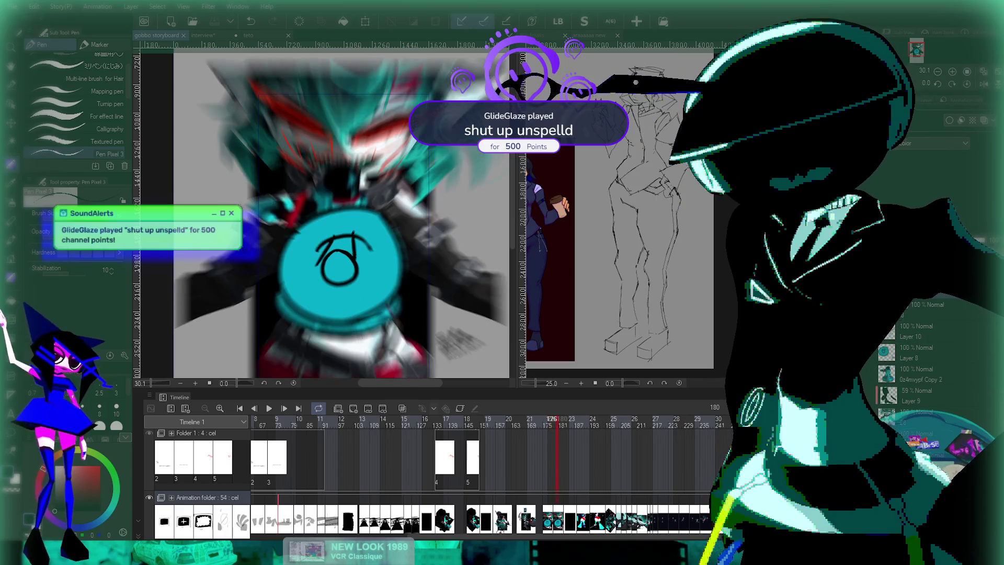
pyautogui.press('Left')
pyautogui.press('Left')
pyautogui.press('Left')
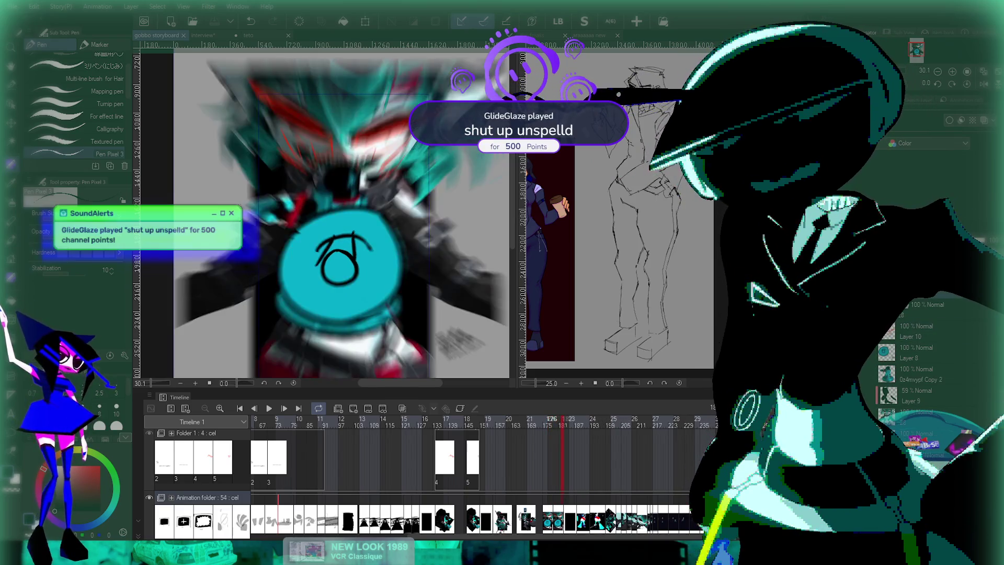
pyautogui.press('Right')
pyautogui.press('Right')
pyautogui.press('Right')
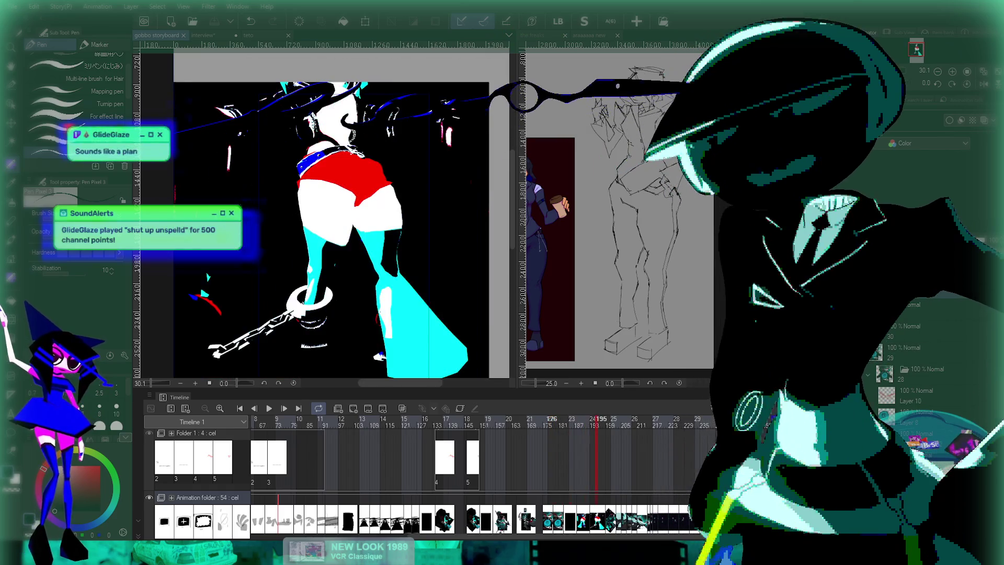
pyautogui.press('Right')
pyautogui.press('Right')
pyautogui.press('Right')
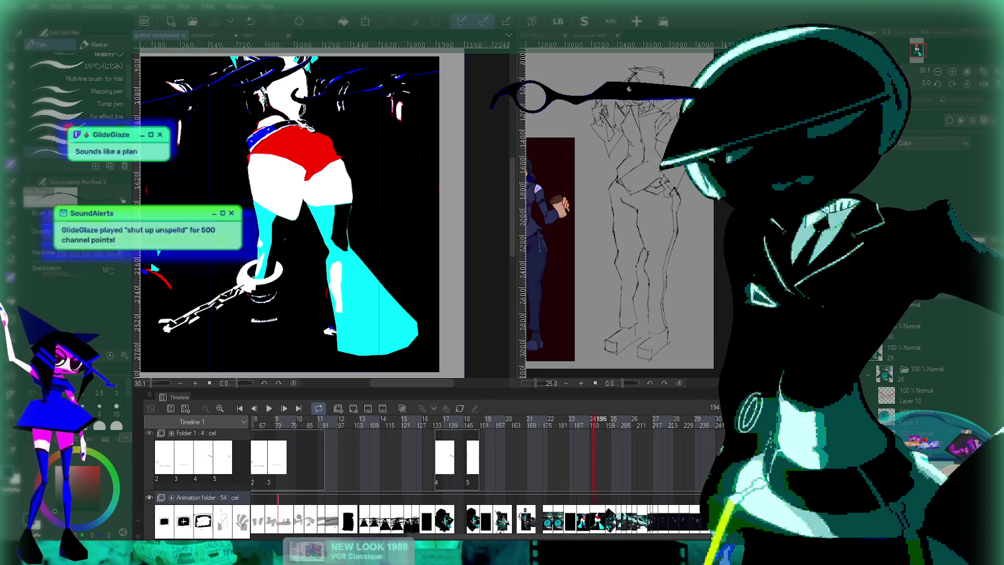
pyautogui.press('Left')
pyautogui.press('Right')
pyautogui.press('Left')
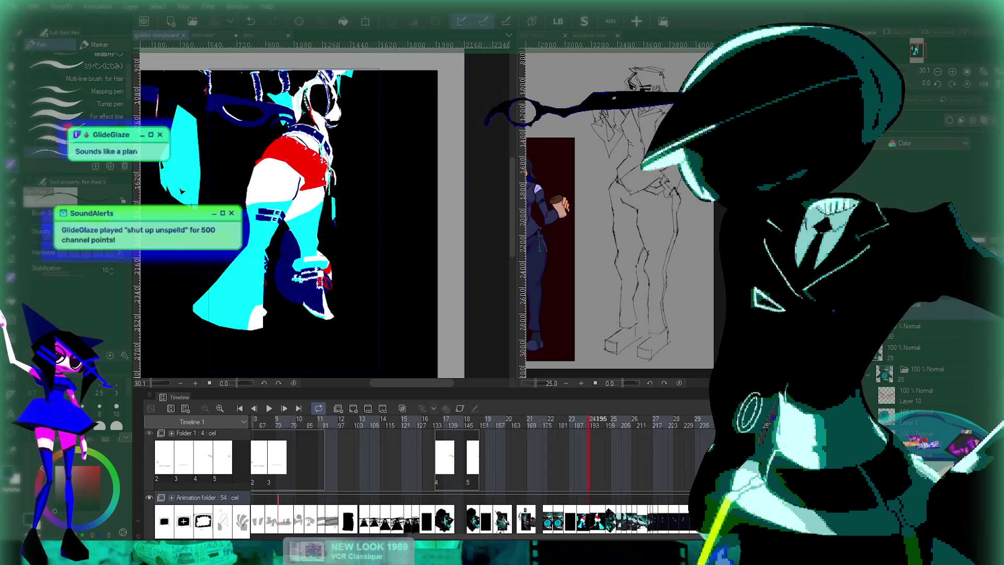
pyautogui.press('Right')
pyautogui.press('Right')
pyautogui.press('Right')
pyautogui.moveTo(388, 248); pyautogui.dragTo(420, 276)
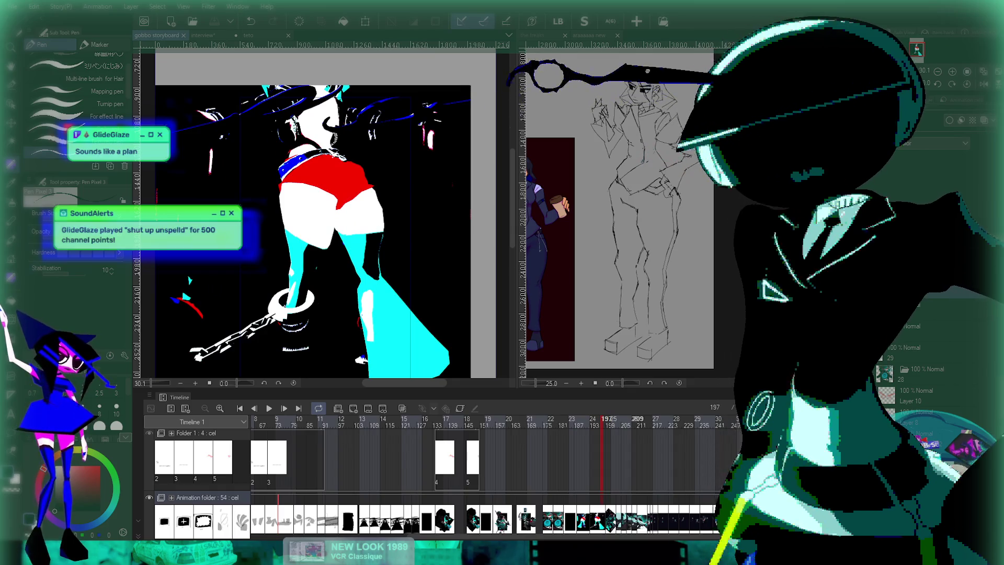
pyautogui.moveTo(314, 209); pyautogui.dragTo(283, 178)
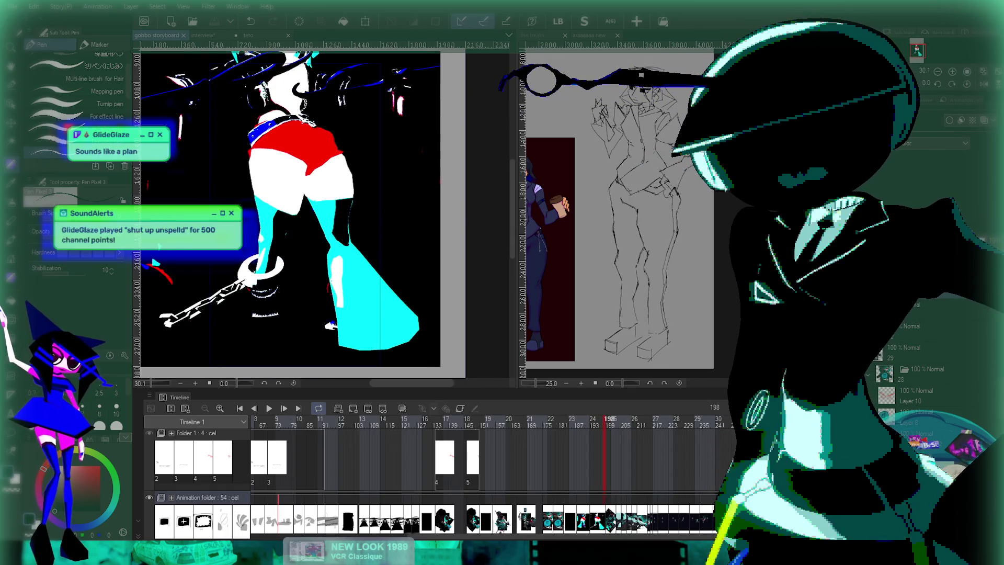
# - Advance through the rotated, close-up face and full-body frames, then return to the interview drawing
pyautogui.press('Left')
pyautogui.press('Left')
pyautogui.press('Right')
pyautogui.press('Right')
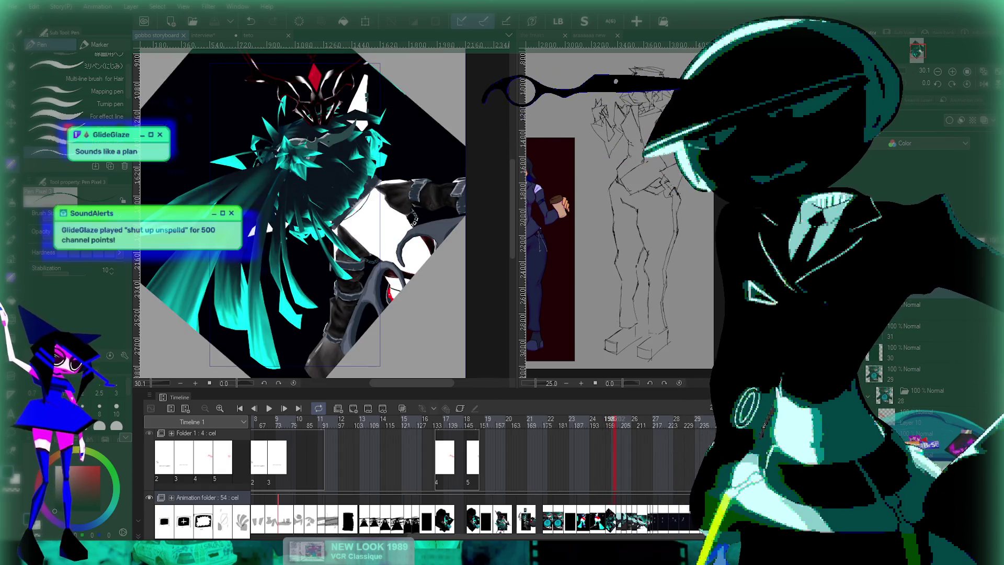
pyautogui.press('Right')
pyautogui.press('Right')
pyautogui.press('Right')
pyautogui.press('Right')
pyautogui.press('Right')
pyautogui.press('Right')
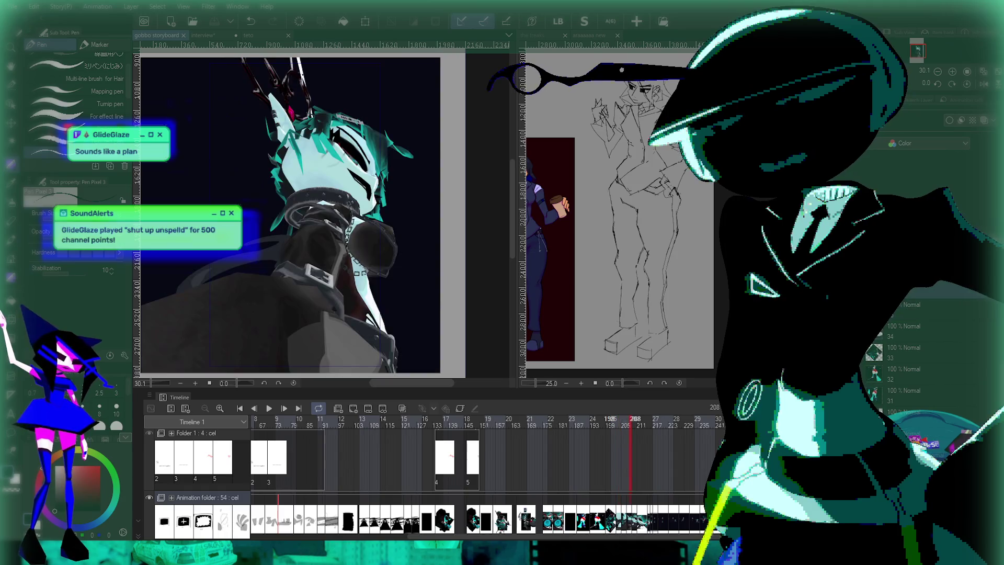
pyautogui.press('Right')
pyautogui.press('Right')
pyautogui.press('Right')
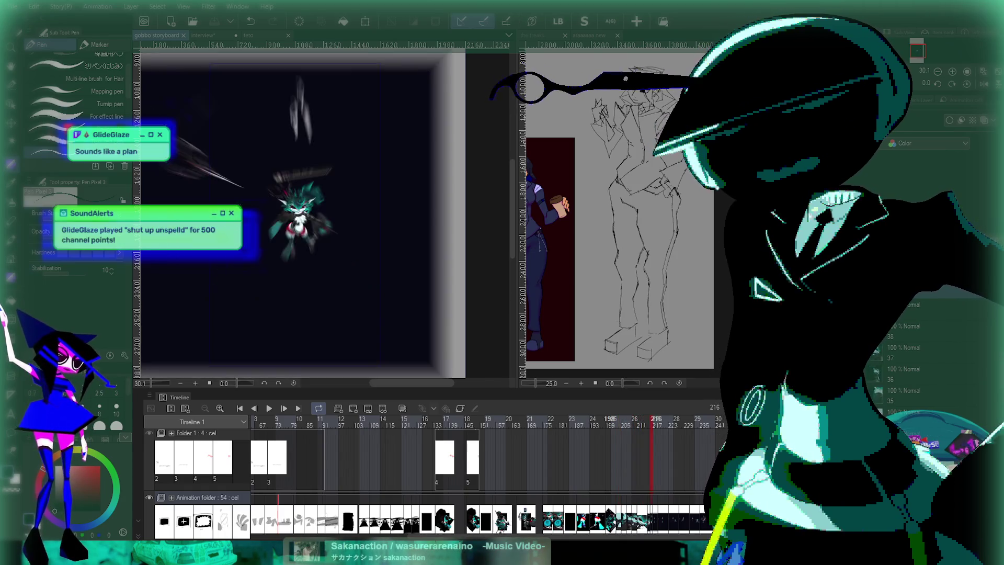
pyautogui.press('Right')
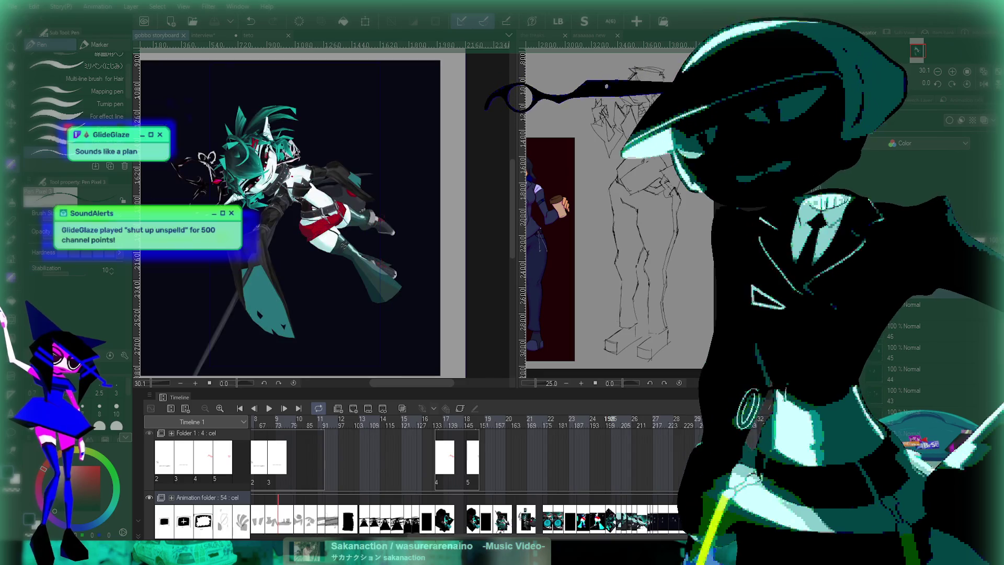
pyautogui.press('Right')
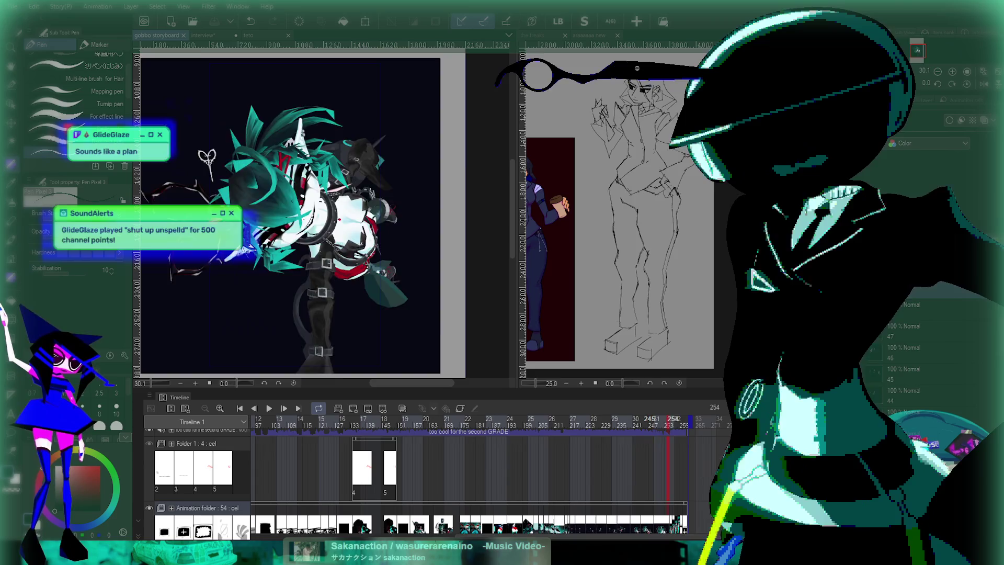
pyautogui.press('Right')
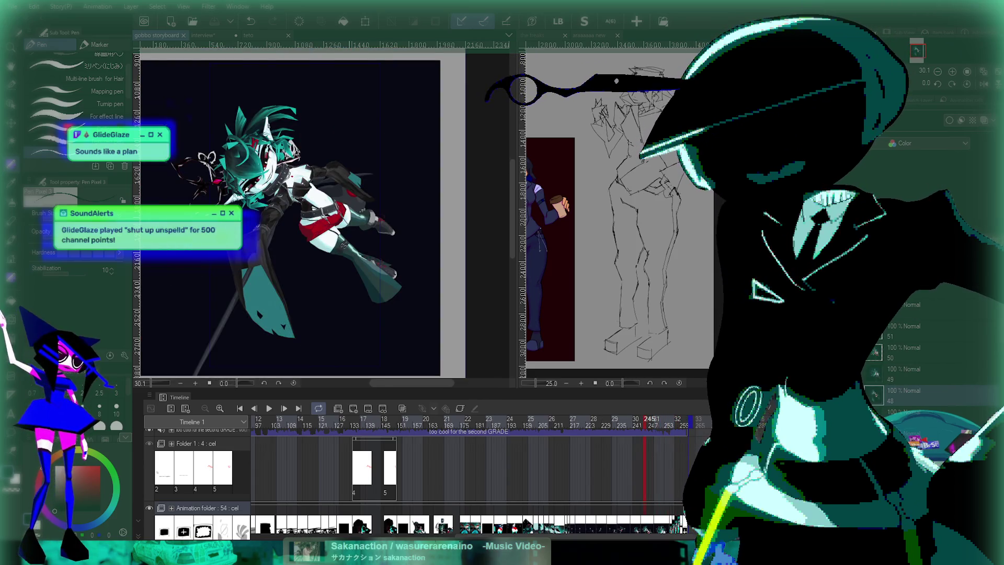
pyautogui.scroll(2, 314, 219)
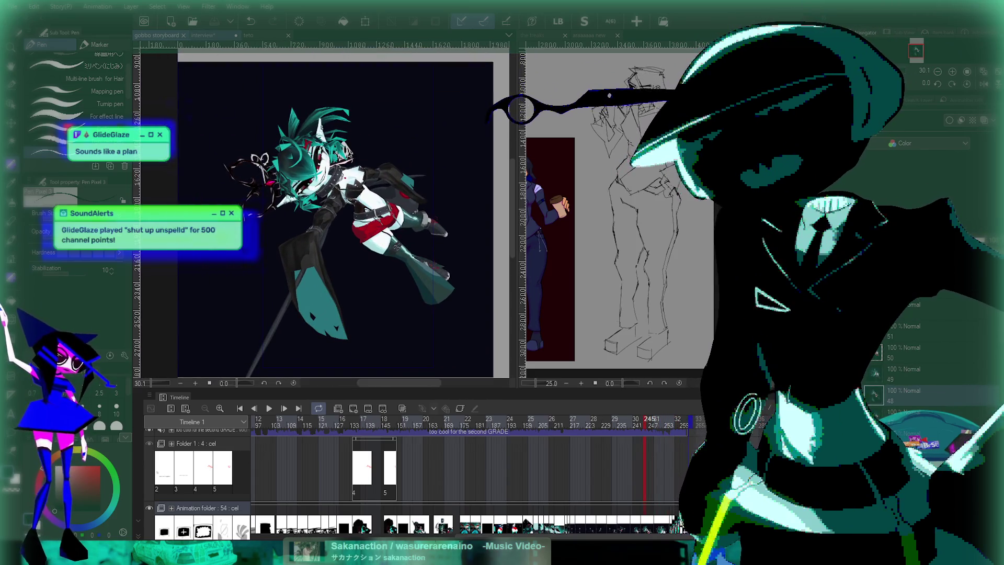
pyautogui.hotkey('ctrl', 'Tab')
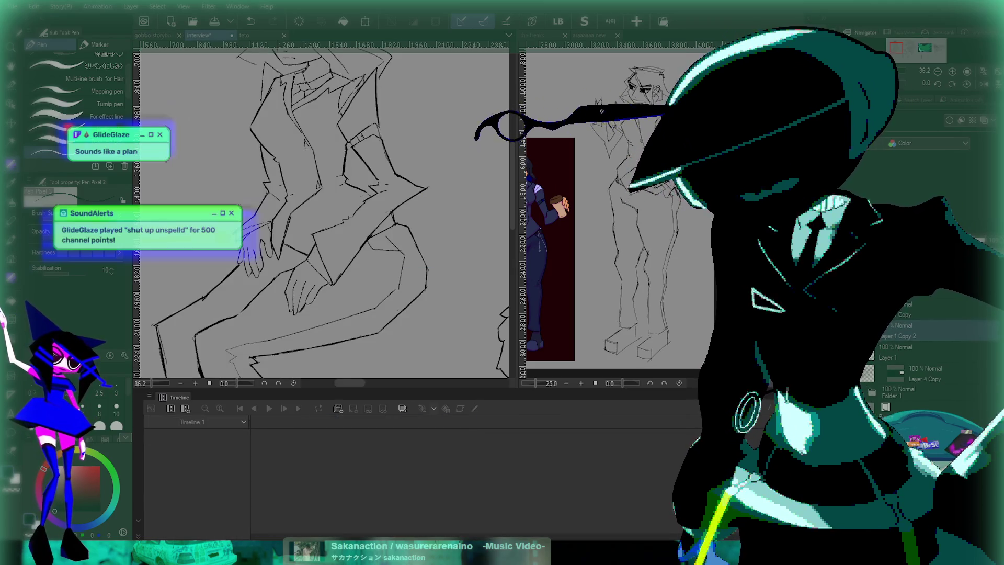
# - Hide the Timeline panel and zoom the canvas in on the figure's legs
pyautogui.press('Tab')
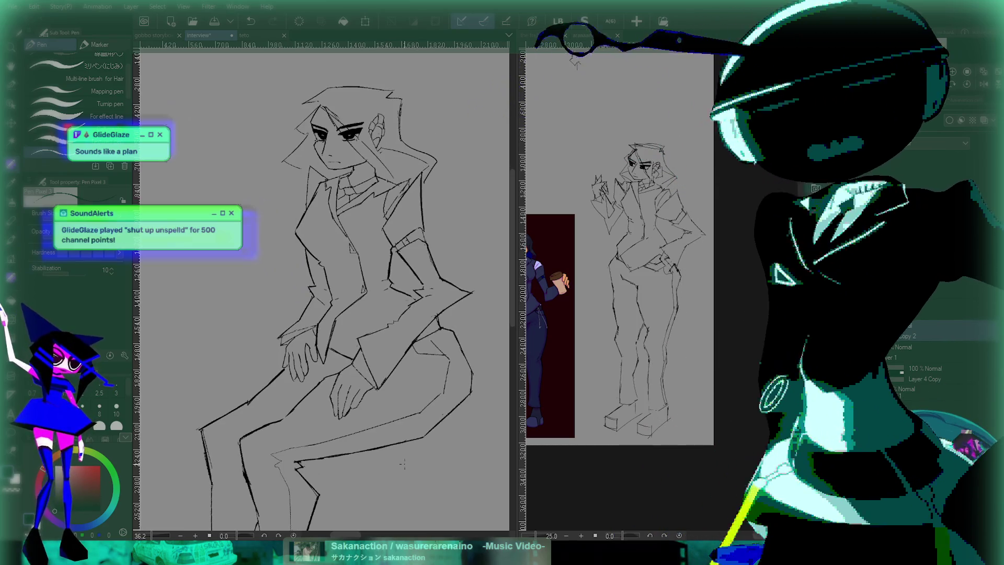
pyautogui.scroll(5, 407, 237)
pyautogui.scroll(-4, 407, 236)
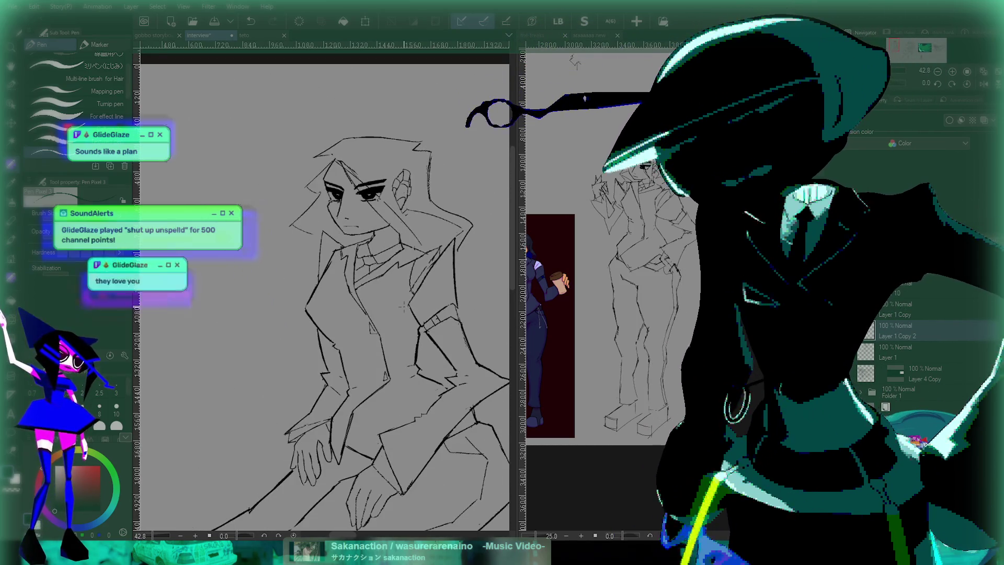
pyautogui.scroll(2, 340, 313)
pyautogui.scroll(8, 290, 241)
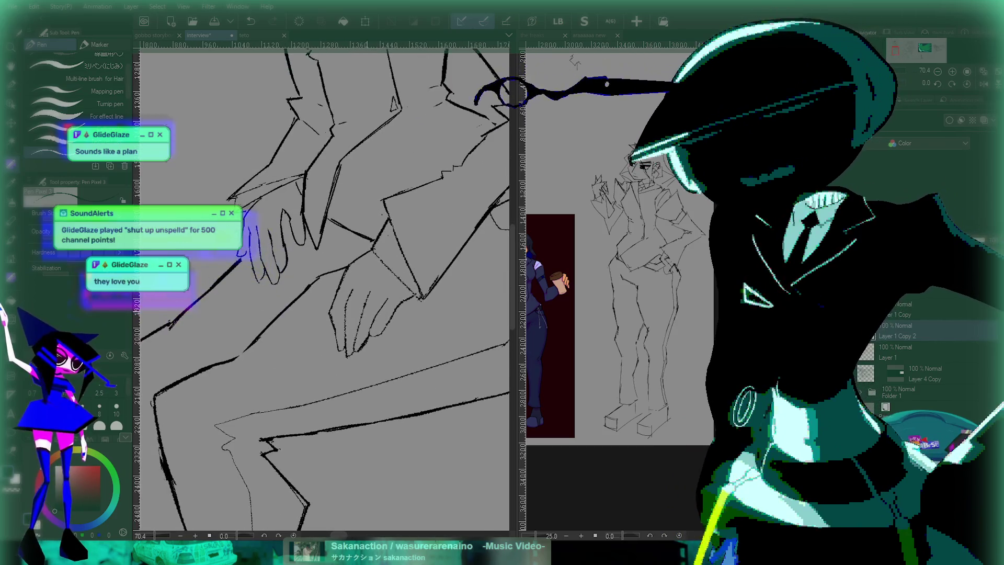
pyautogui.scroll(-5, 324, 287)
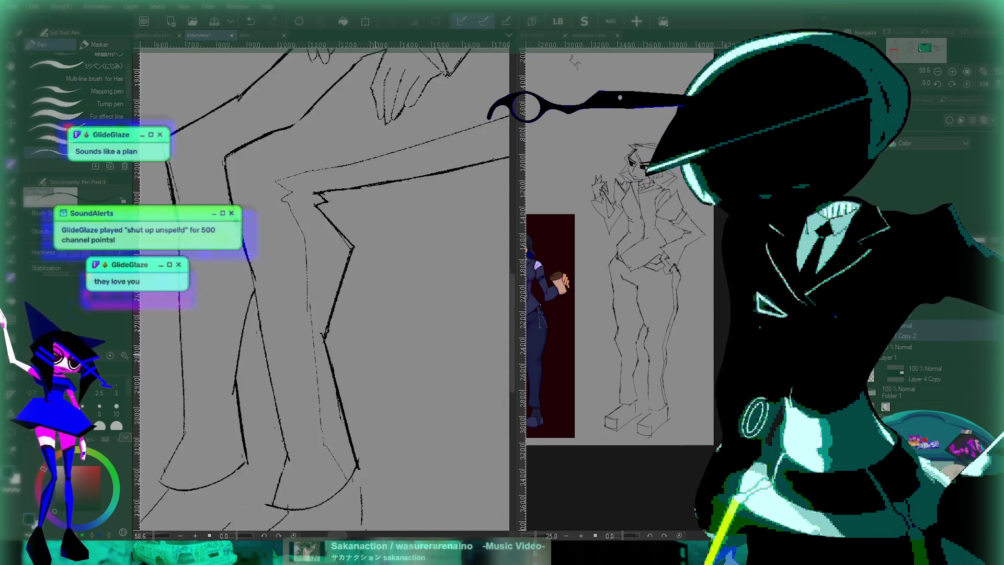
pyautogui.scroll(3, 349, 276)
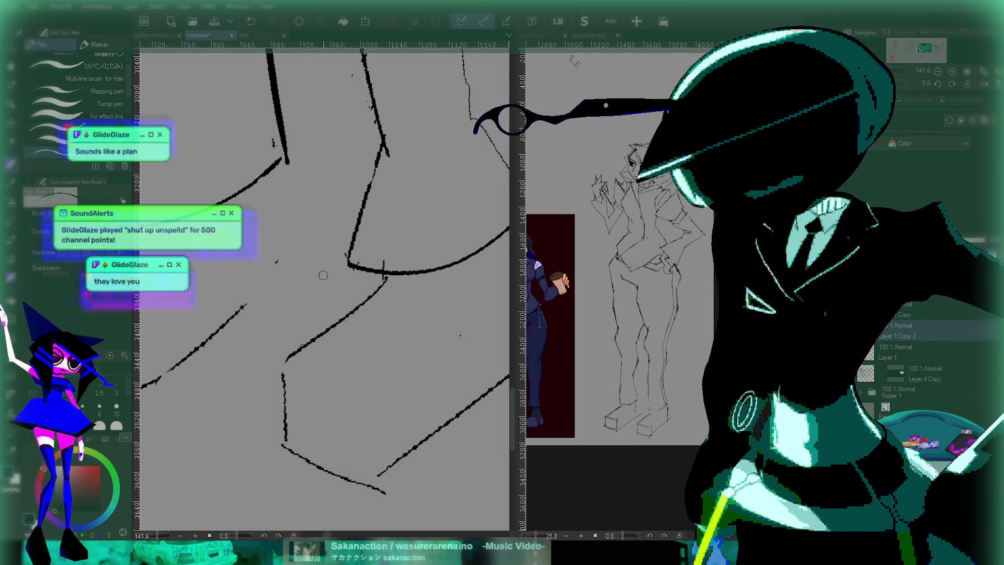
# - Redraw the upper leg stroke as a thicker Pen Pixel 3 line and frame the shoes
pyautogui.moveTo(280, 279); pyautogui.dragTo(323, 251)
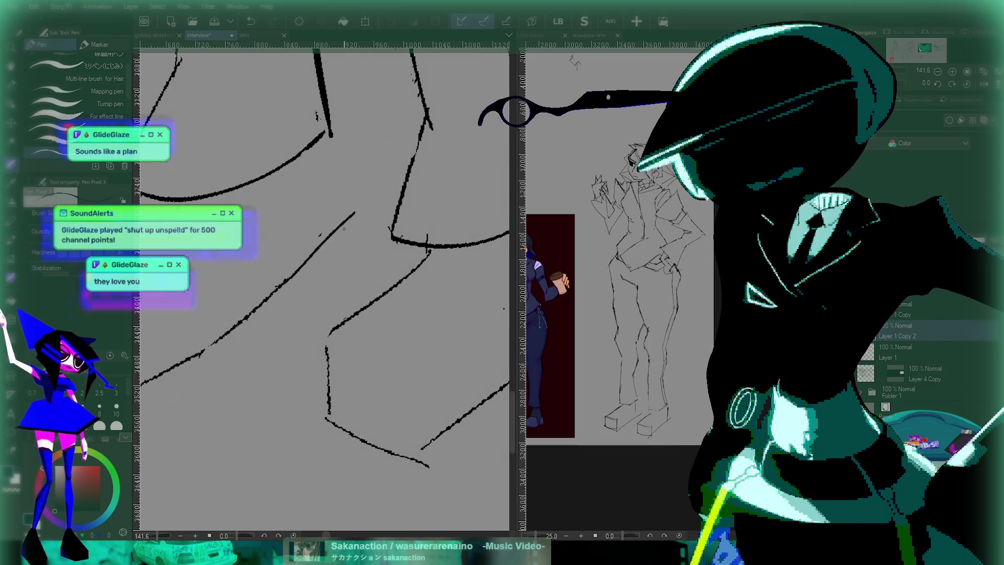
pyautogui.hotkey('ctrl', 'z')
pyautogui.moveTo(283, 289); pyautogui.dragTo(329, 239)
pyautogui.scroll(-5, 384, 227)
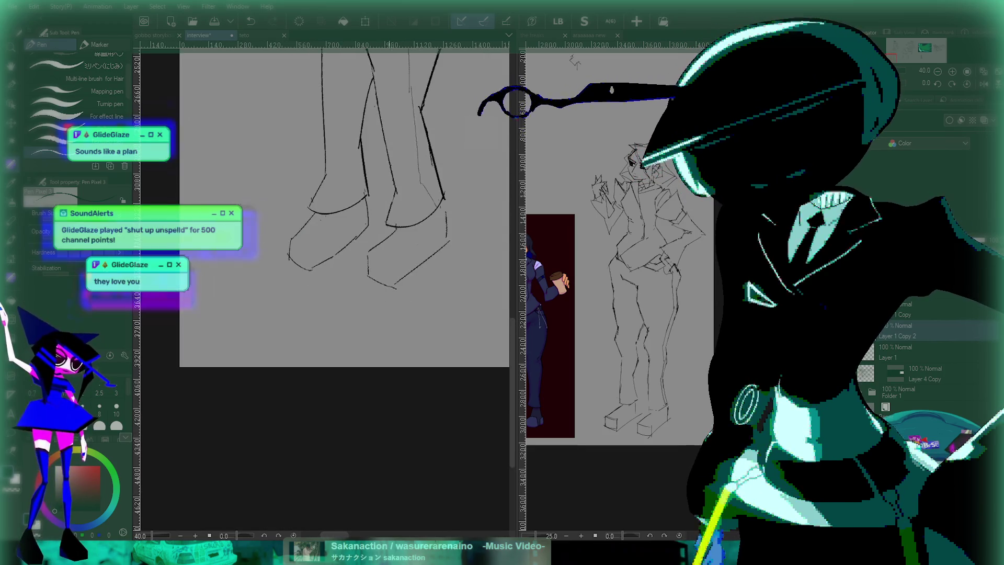
pyautogui.scroll(4, 387, 245)
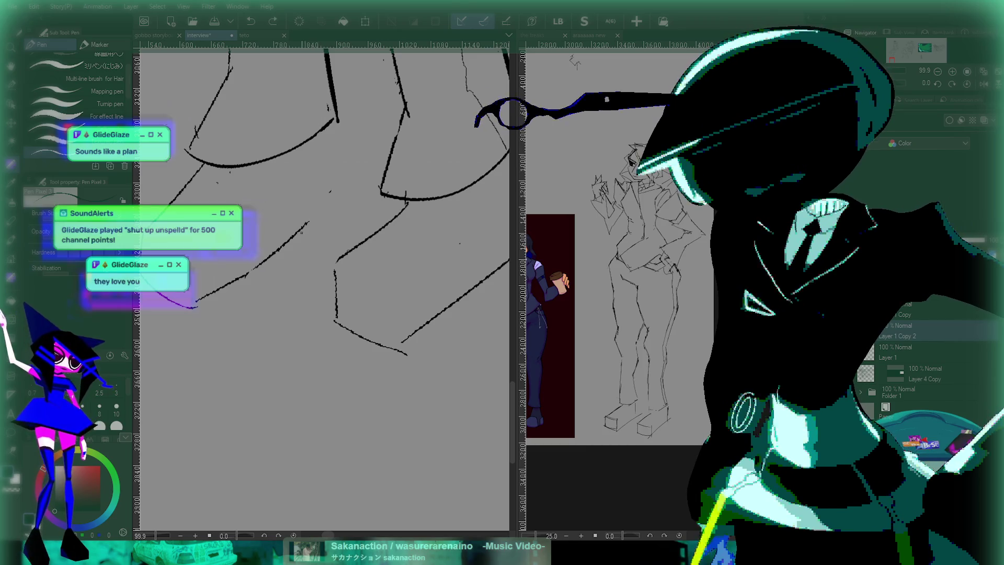
pyautogui.scroll(-4, 411, 277)
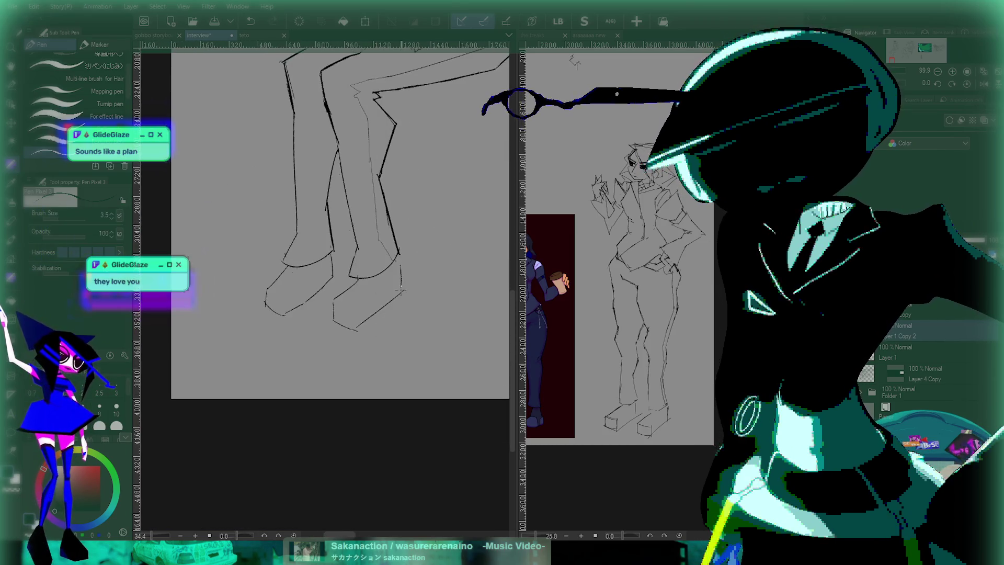
pyautogui.scroll(2, 411, 278)
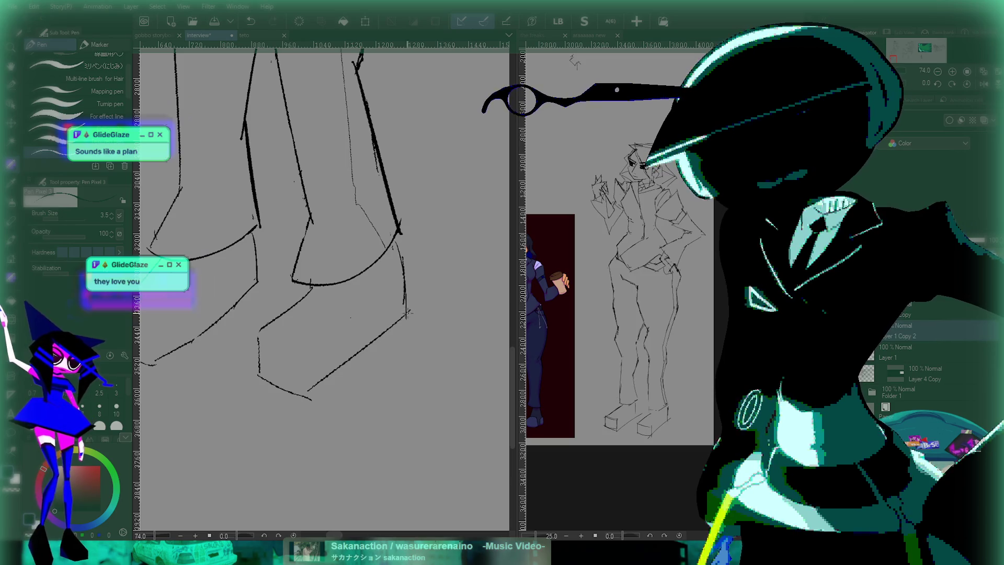
pyautogui.moveTo(330, 414); pyautogui.dragTo(393, 346)
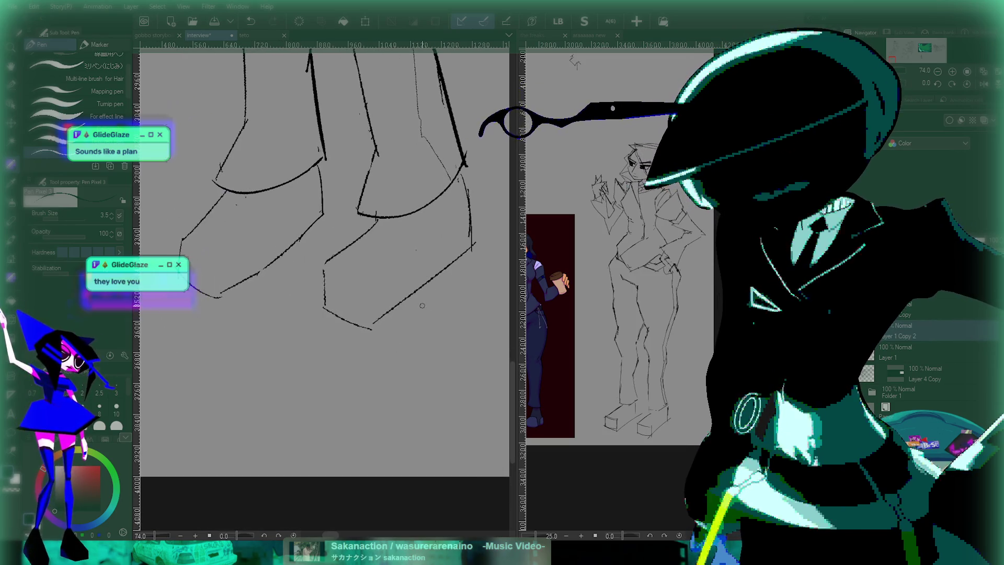
pyautogui.moveTo(422, 306); pyautogui.dragTo(376, 343)
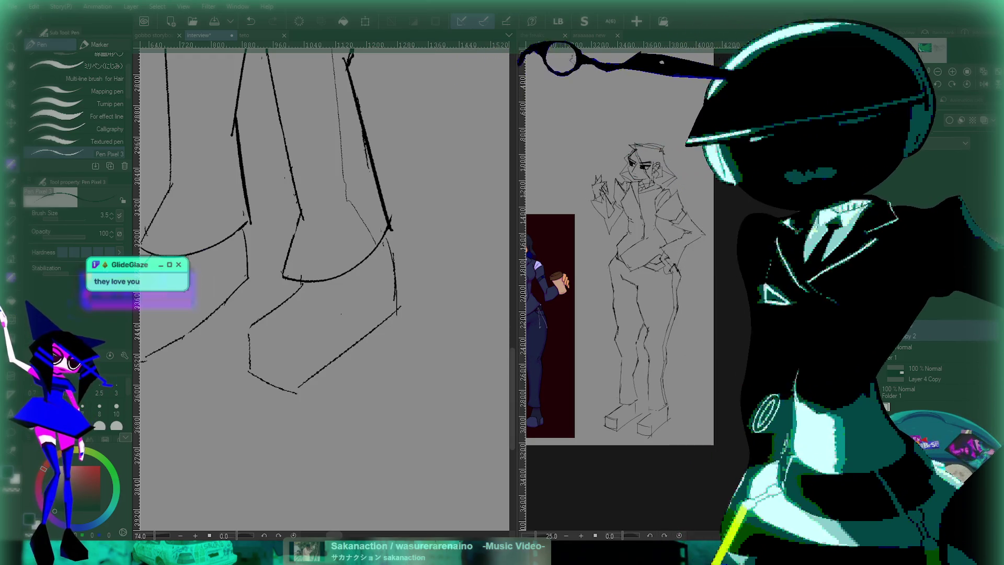
# - Show the araaaaa coloured reference alongside and zoom in on the foot sketch
pyautogui.click(590, 35)
pyautogui.scroll(5, 623, 366)
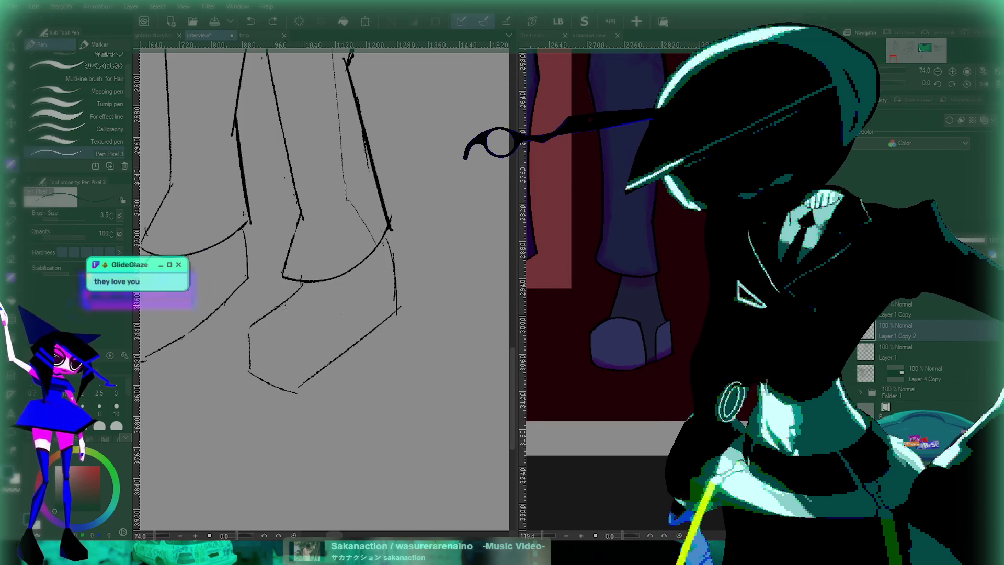
pyautogui.moveTo(253, 336); pyautogui.dragTo(286, 302)
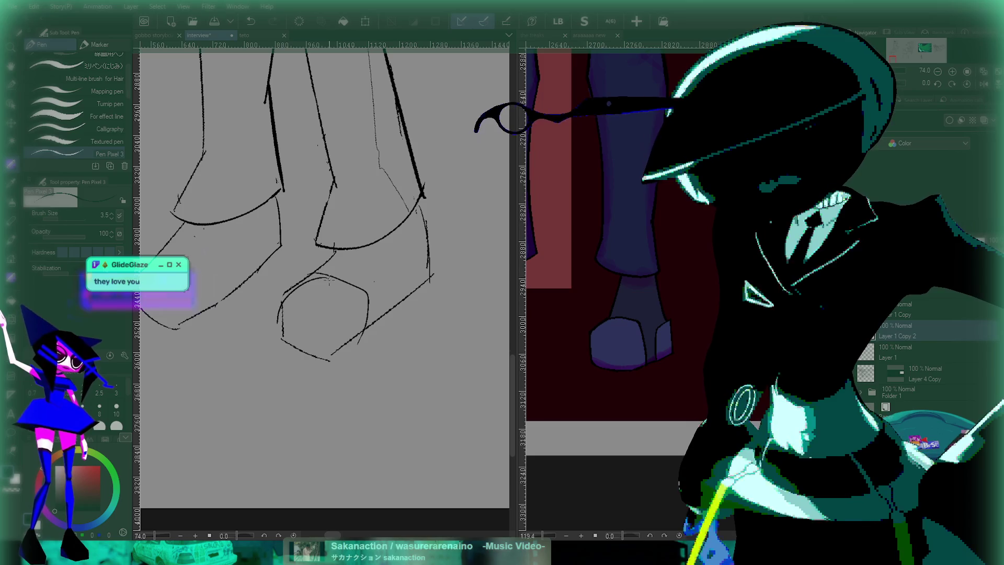
pyautogui.scroll(3, 316, 345)
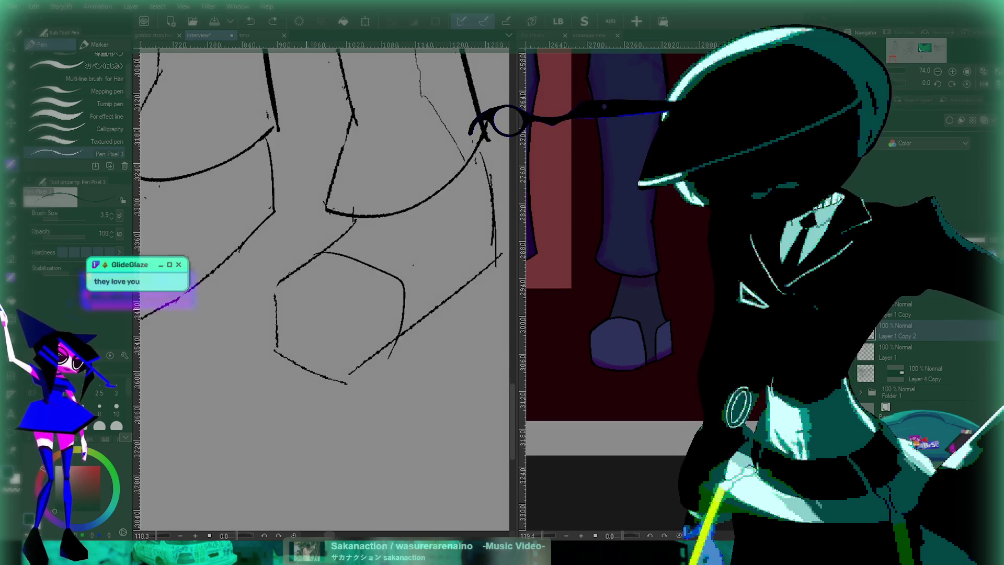
# - Ink bold outlines along the front shoe's edges, undoing and redoing misplaced strokes
pyautogui.moveTo(276, 298); pyautogui.dragTo(335, 250)
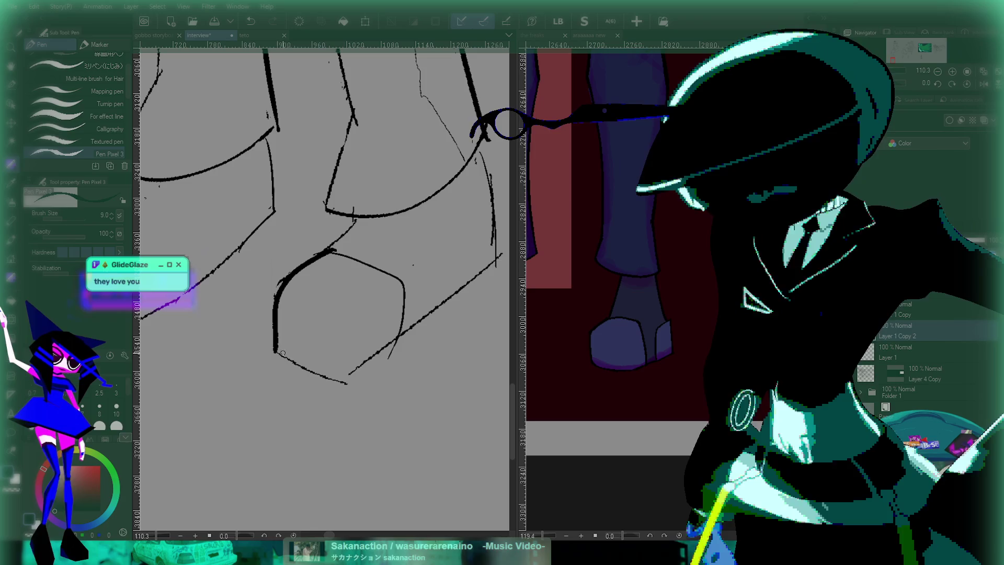
pyautogui.moveTo(283, 354)
pyautogui.mouseDown()
pyautogui.moveTo(348, 382)
pyautogui.moveTo(338, 378)
pyautogui.mouseUp()
pyautogui.hotkey('ctrl', 'z')
pyautogui.moveTo(431, 331)
pyautogui.mouseDown()
pyautogui.moveTo(374, 370)
pyautogui.moveTo(446, 292)
pyautogui.mouseUp()
pyautogui.hotkey('ctrl', 'z')
pyautogui.moveTo(335, 384)
pyautogui.mouseDown()
pyautogui.moveTo(442, 296)
pyautogui.moveTo(424, 182)
pyautogui.moveTo(441, 293)
pyautogui.mouseUp()
pyautogui.hotkey('ctrl', 'z')
pyautogui.hotkey('ctrl', 'z')
pyautogui.hotkey('ctrl', 'z')
pyautogui.moveTo(421, 186); pyautogui.dragTo(444, 290)
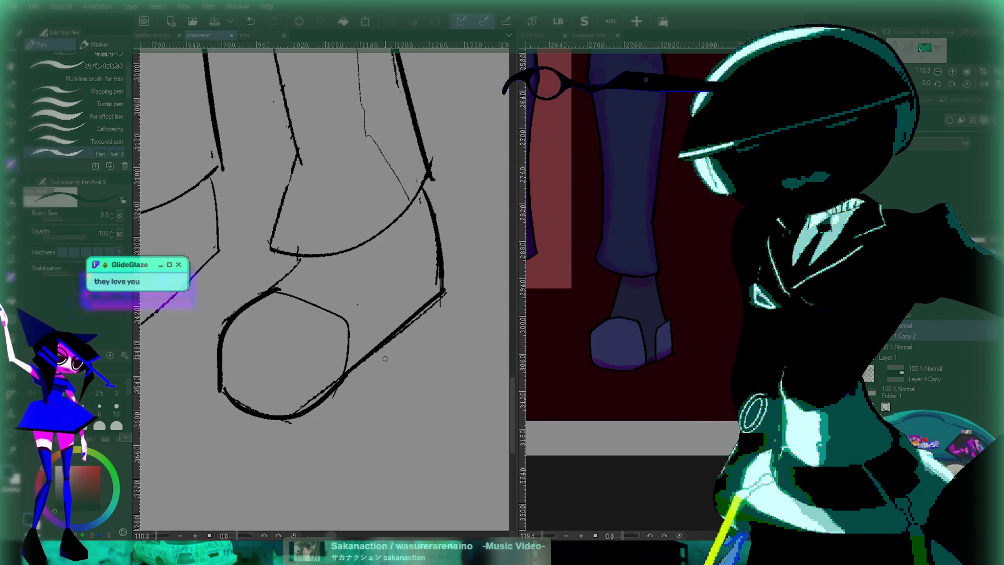
# - Reduce the pen size to 7.7 and switch to the teto drawing
pyautogui.scroll(1, 385, 358)
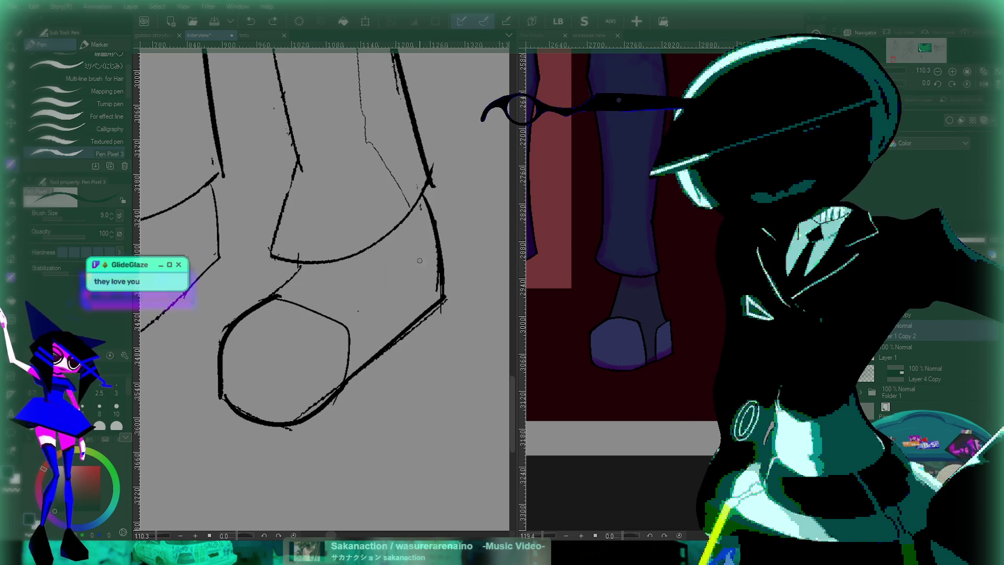
pyautogui.moveTo(418, 263); pyautogui.dragTo(403, 235)
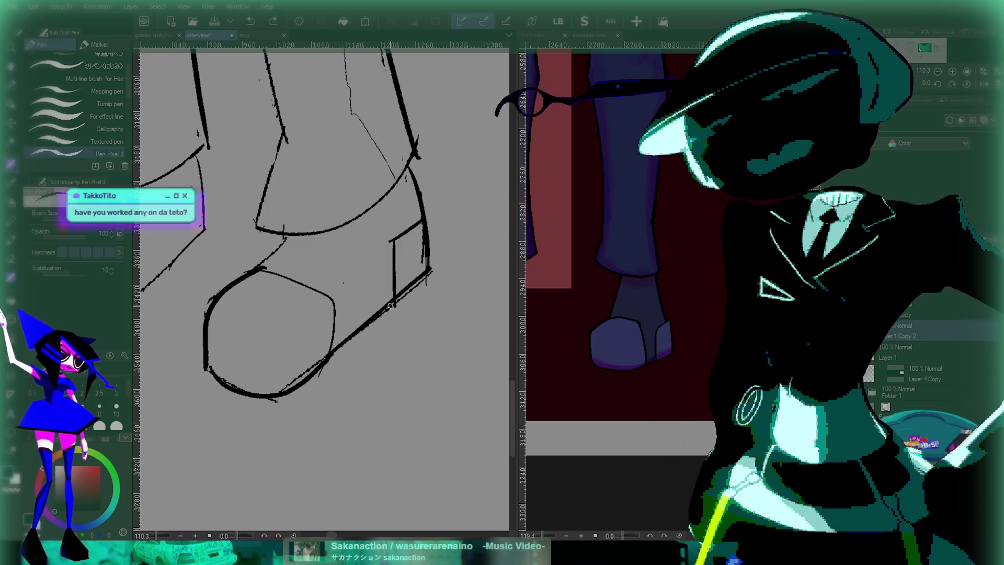
pyautogui.hotkey('ctrl', 'Tab')
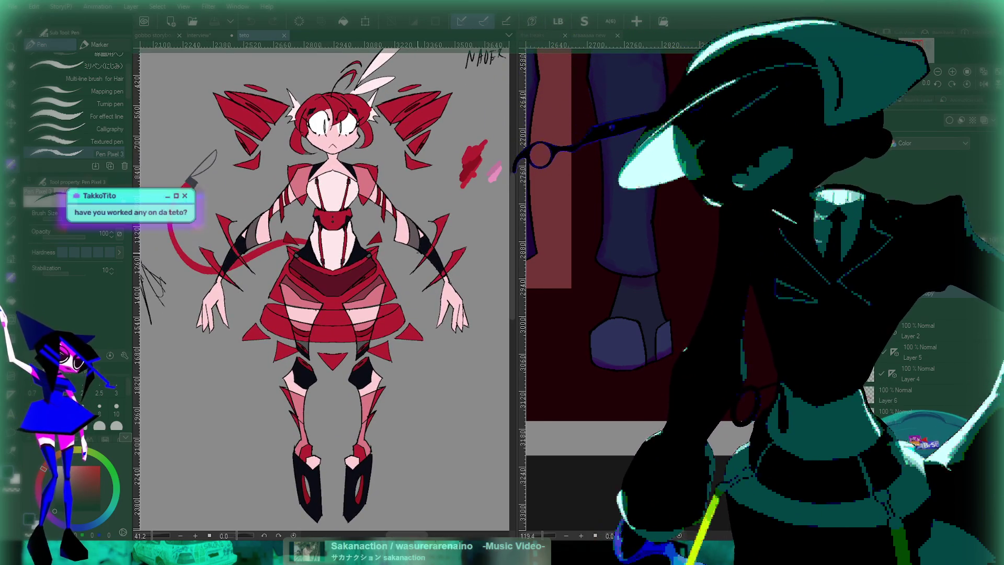
pyautogui.scroll(-1, 325, 285)
pyautogui.scroll(2, 325, 285)
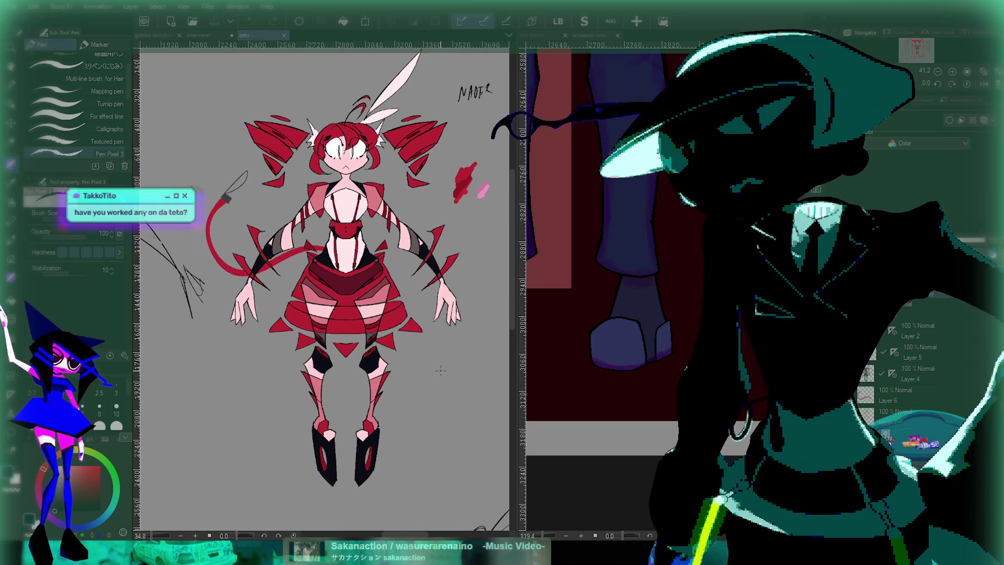